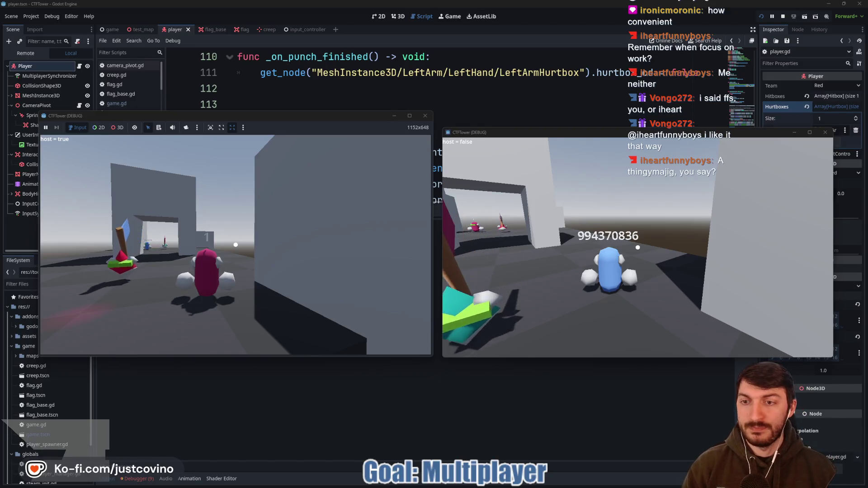
# Walk the blue client player toward the archway and chase the red flag carrier
pyautogui.press('super')
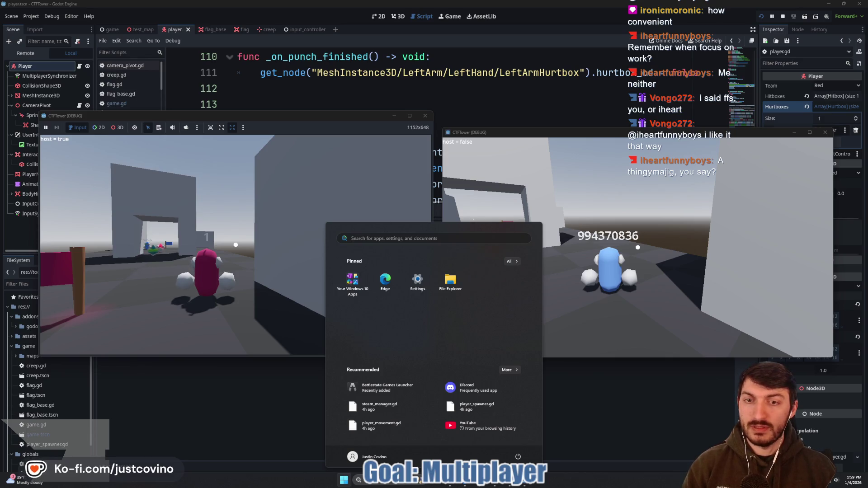
pyautogui.press('super')
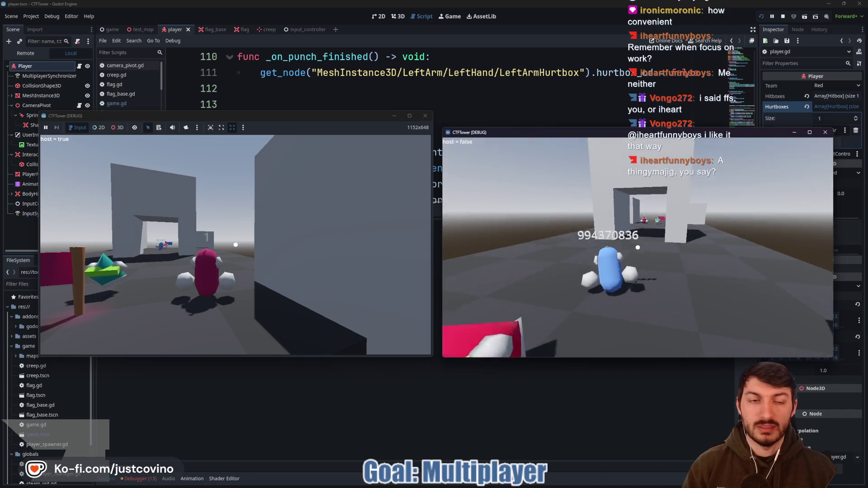
pyautogui.press('w')
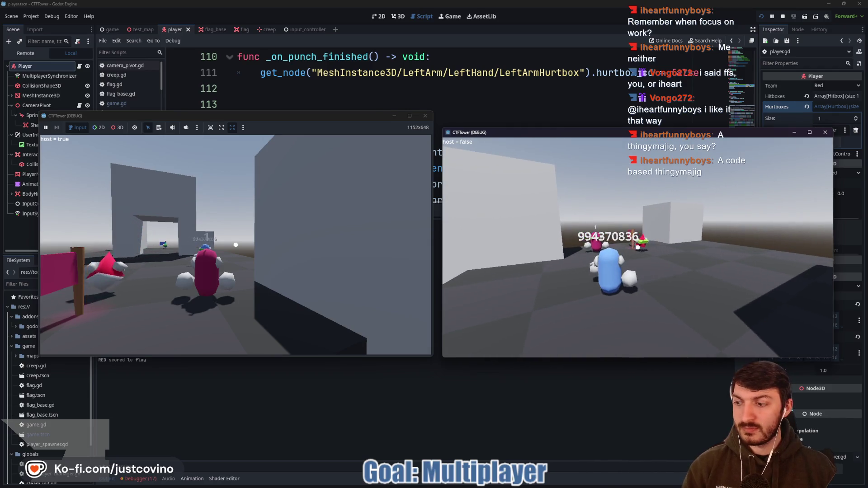
pyautogui.press('w')
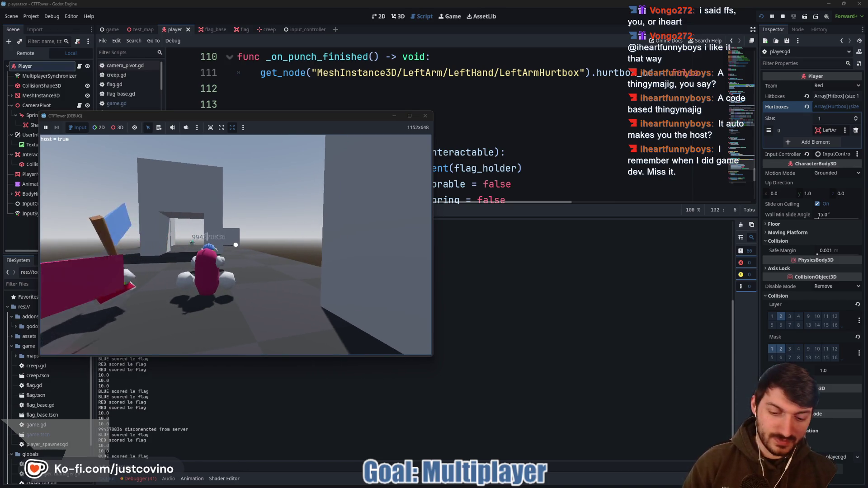
# Stop the running game, enlarge the code editor, and check the Debugger's Errors list
pyautogui.press('F8')
pyautogui.moveTo(306, 218)
pyautogui.mouseDown()
pyautogui.moveTo(300, 297)
pyautogui.moveTo(222, 405)
pyautogui.mouseUp()
pyautogui.click(138, 478)
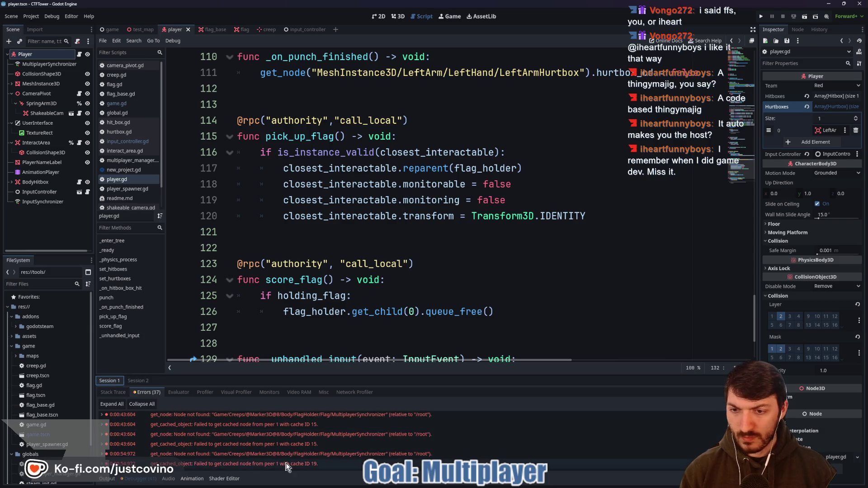
# Return to Output, collapse the bottom panel, and open input_controller.gd
pyautogui.click(108, 480)
pyautogui.click(109, 480)
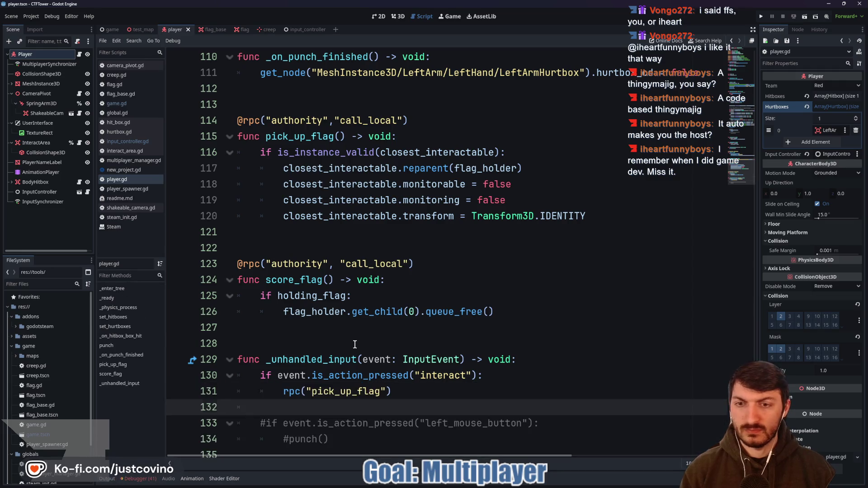
pyautogui.click(350, 351)
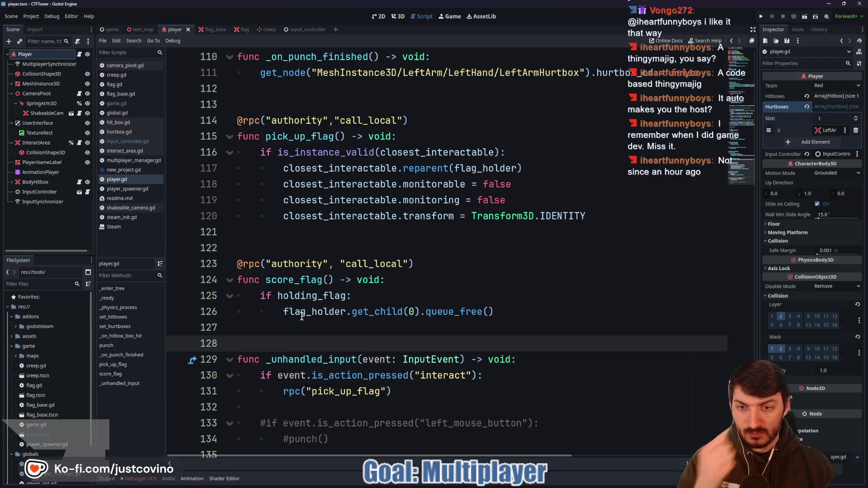
pyautogui.click(88, 193)
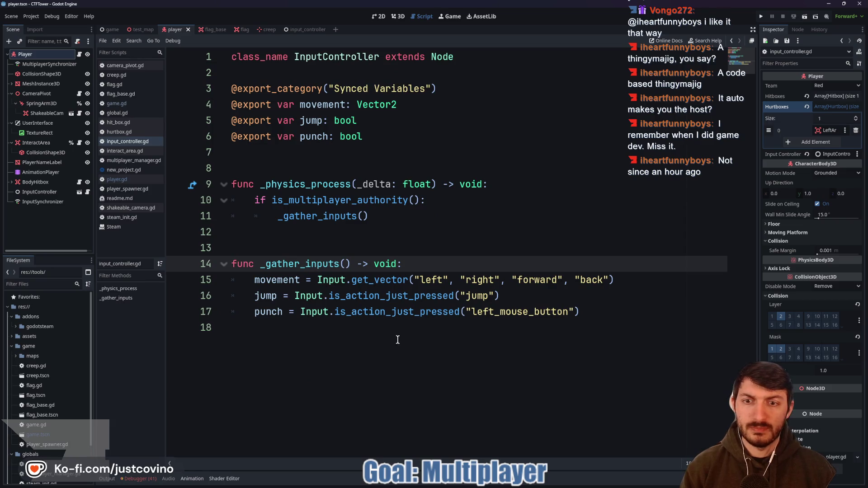
pyautogui.click(344, 323)
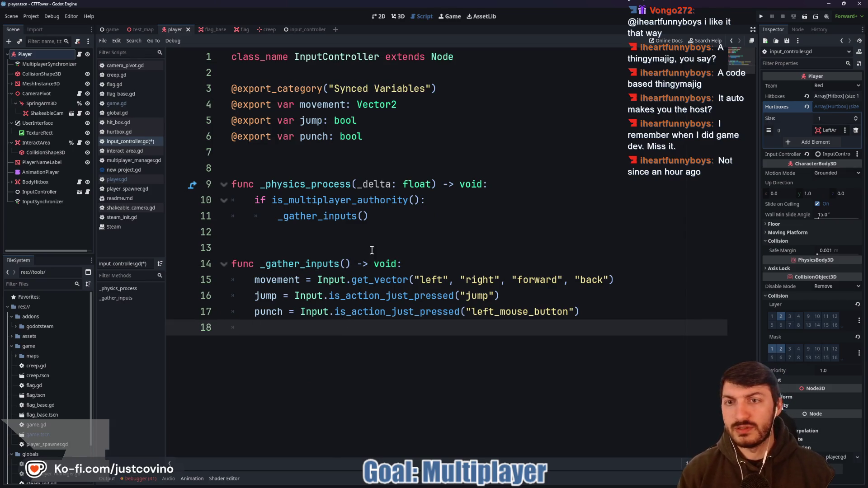
pyautogui.click(381, 136)
pyautogui.press('Return')
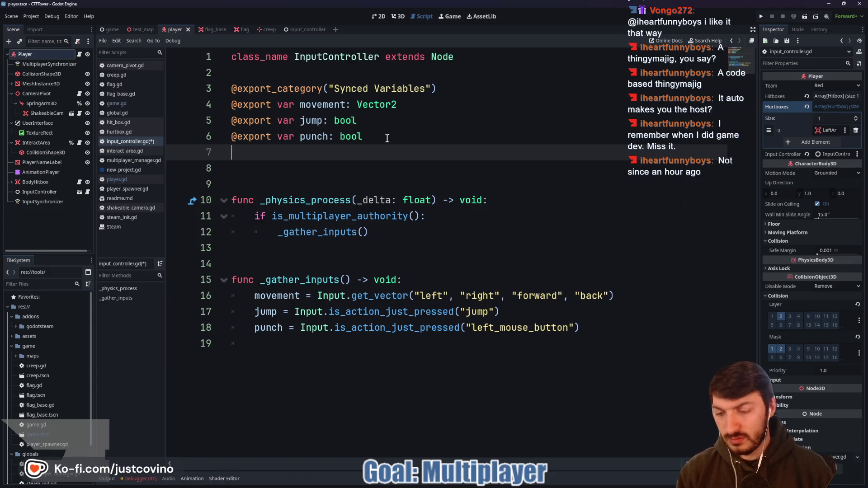
pyautogui.write('@export var interact: ')
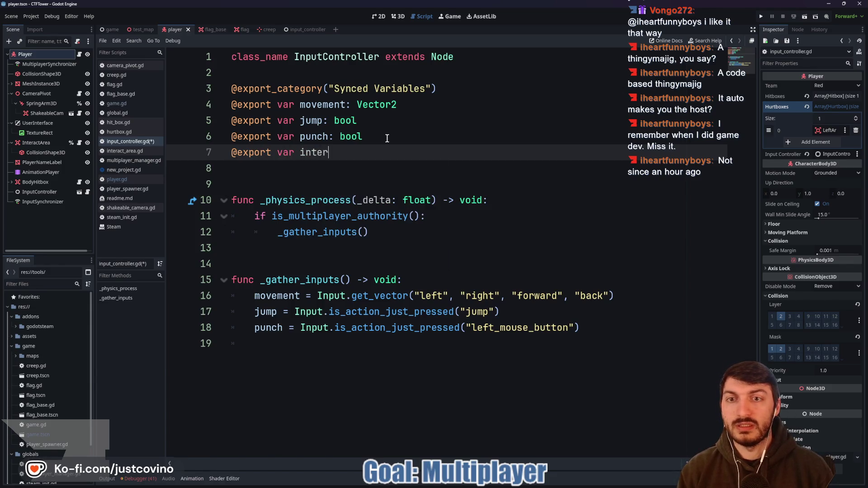
pyautogui.write('bool')
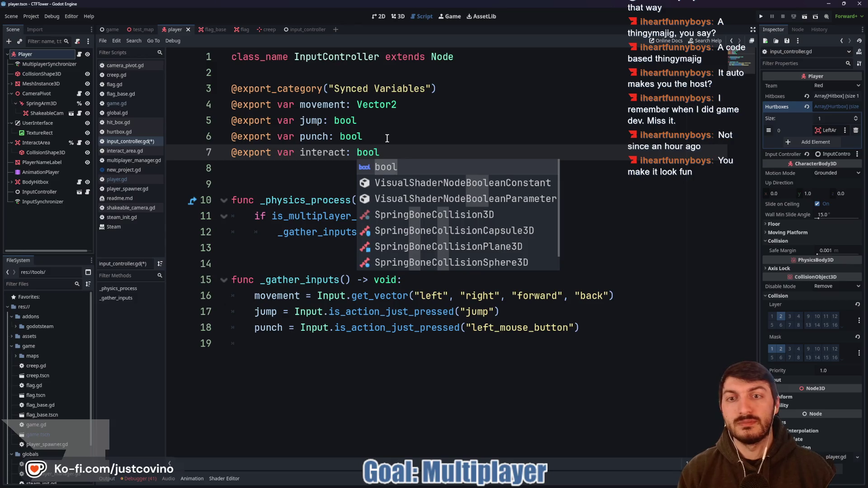
# Set interact = Input.is_action_just_pressed("interact") in _gather_inputs and save the script
pyautogui.click(310, 352)
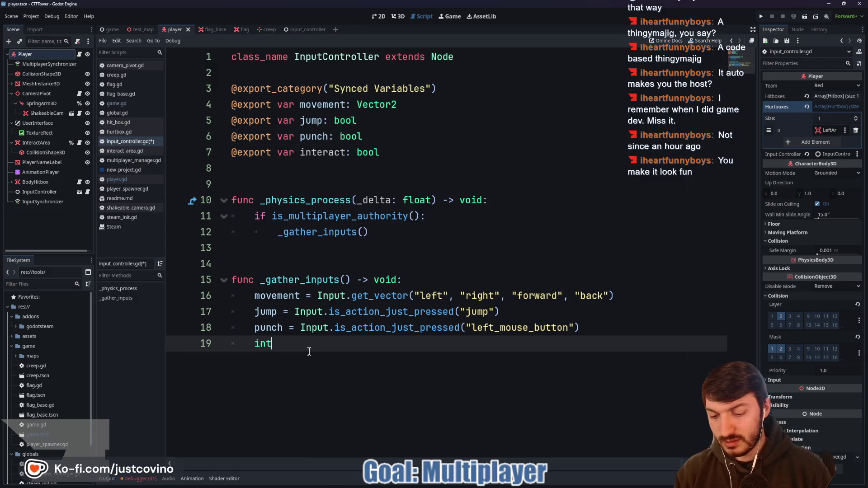
pyautogui.write('eract = In')
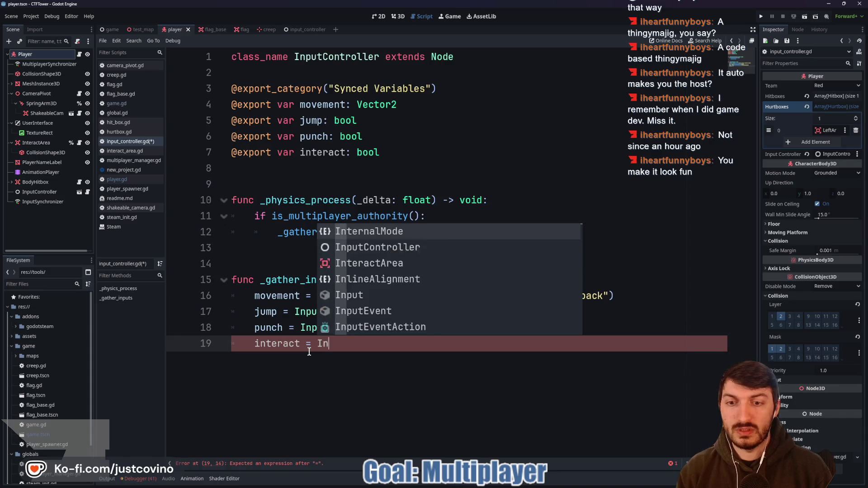
pyautogui.write('put.action')
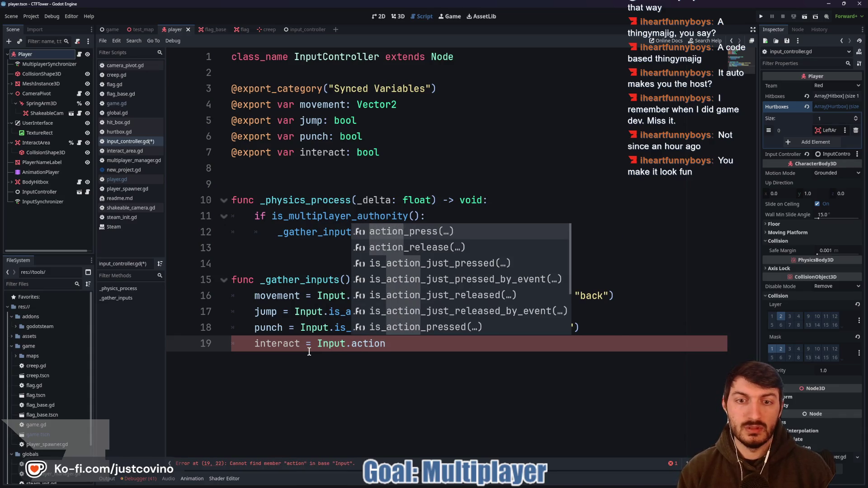
pyautogui.press('Down')
pyautogui.press('Down')
pyautogui.press('Return')
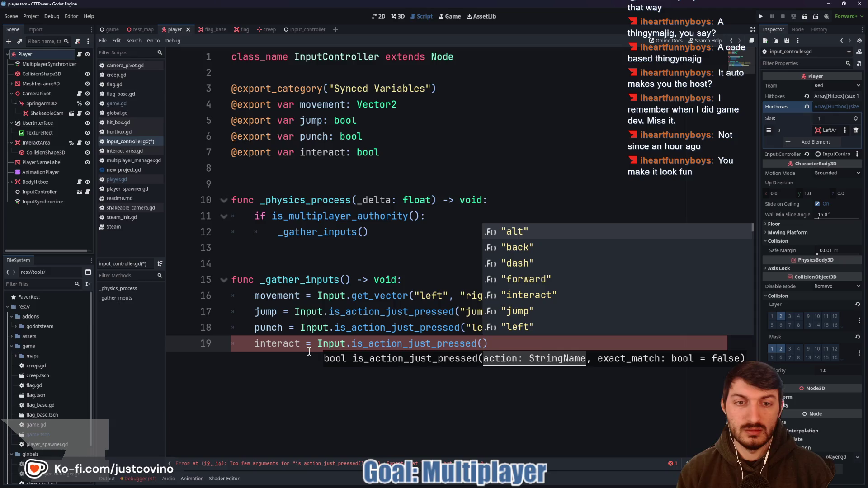
pyautogui.press('Down')
pyautogui.press('Down')
pyautogui.press('Down')
pyautogui.press('Return')
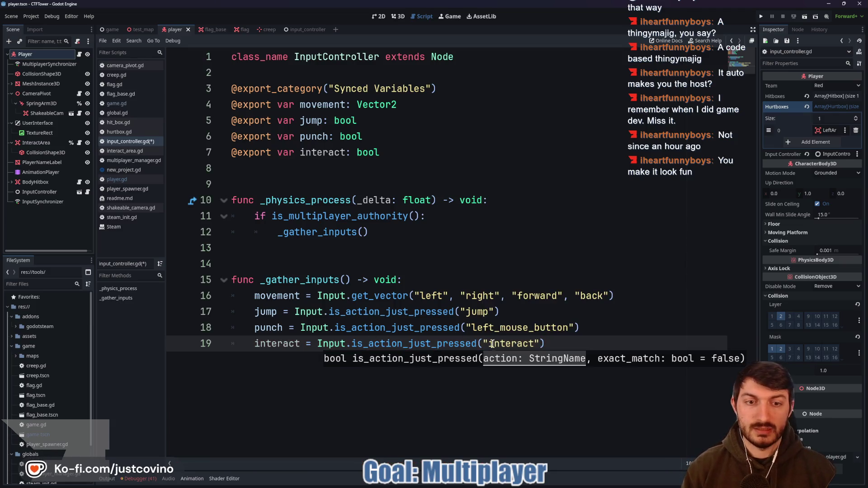
pyautogui.click(572, 345)
pyautogui.hotkey('ctrl', 's')
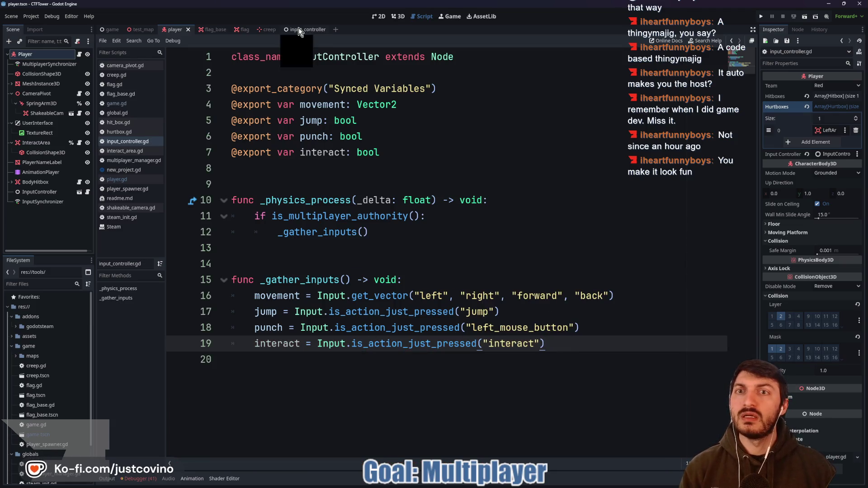
pyautogui.click(78, 55)
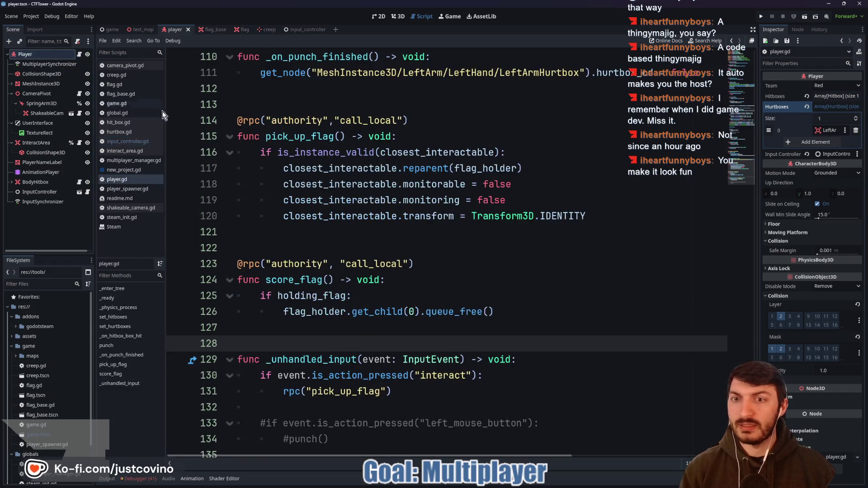
# Uncomment lines 84–85 so interact calls pick_up_flag, fixing the input_controller reference
pyautogui.scroll(10, 347, 190)
pyautogui.moveTo(395, 232); pyautogui.dragTo(209, 216)
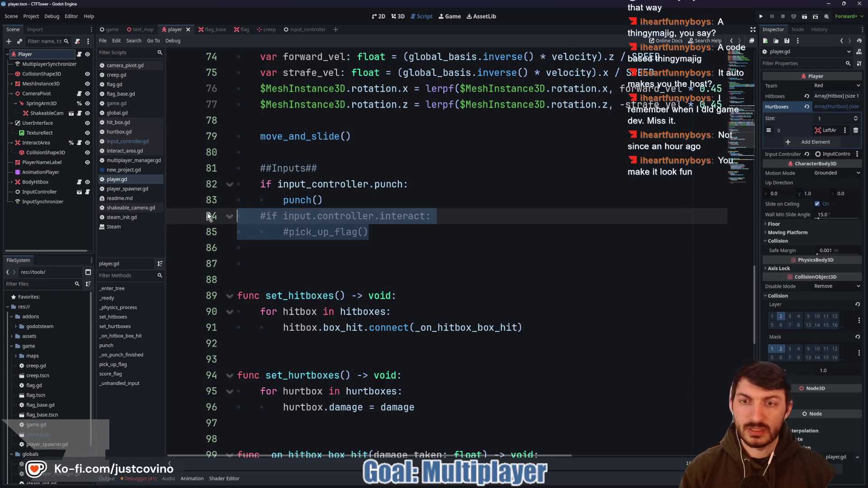
pyautogui.click(381, 231)
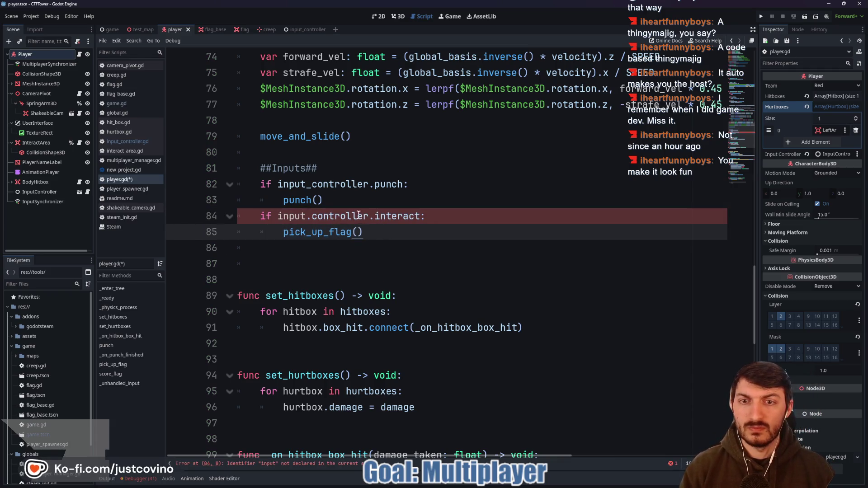
pyautogui.click(311, 216)
pyautogui.click(455, 221)
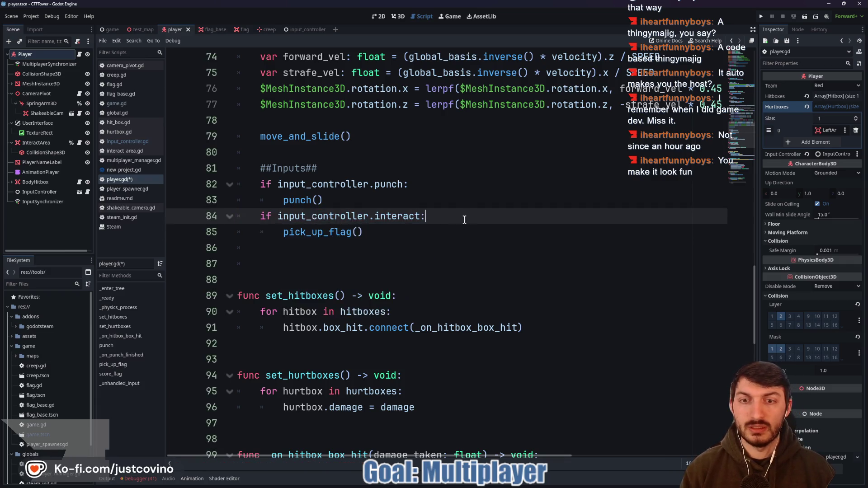
# Comment out the _unhandled_input function, save player.gd, and select InputSynchronizer
pyautogui.scroll(-12, 396, 231)
pyautogui.moveTo(395, 367); pyautogui.dragTo(205, 347)
pyautogui.hotkey('ctrl', 'k')
pyautogui.click(337, 327)
pyautogui.hotkey('ctrl', 's')
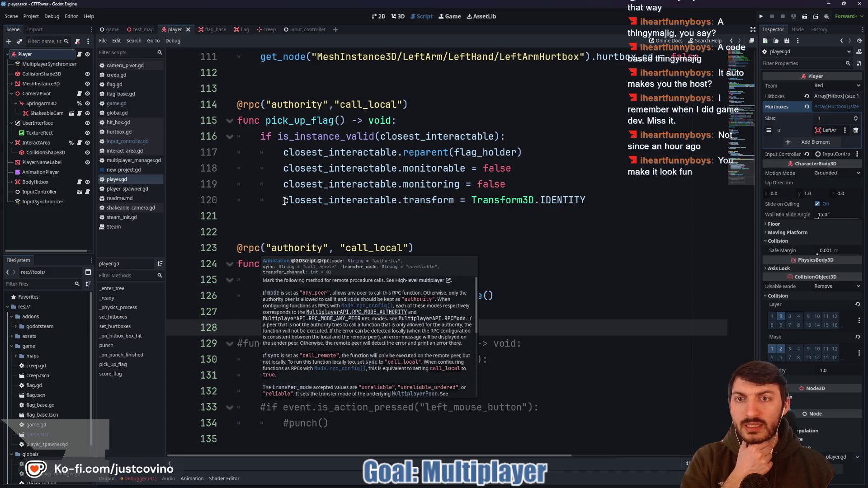
pyautogui.scroll(6, 286, 224)
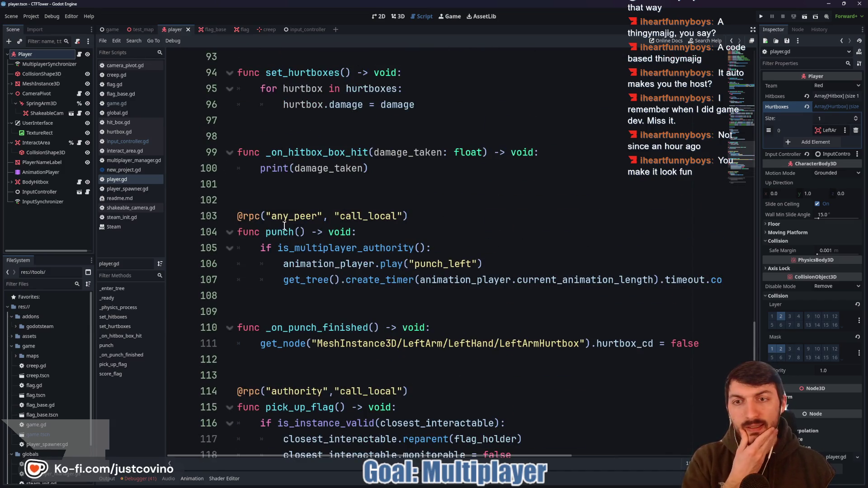
pyautogui.click(32, 203)
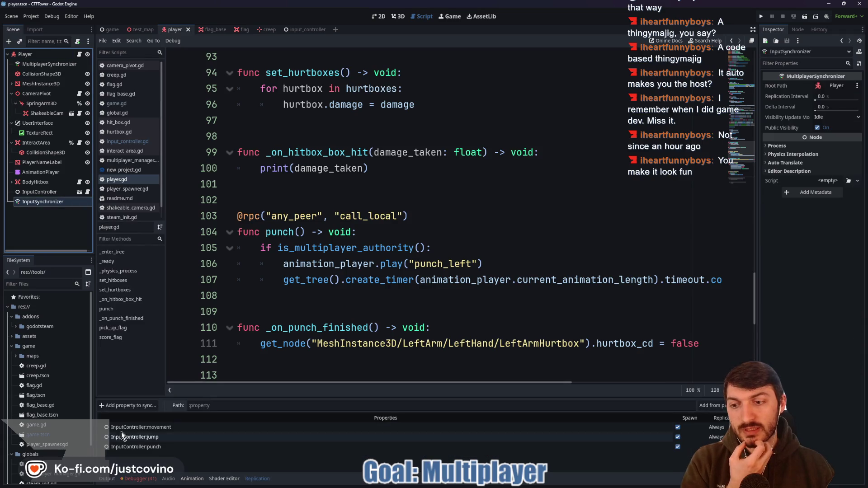
# Add InputController:interact to InputSynchronizer's replicated properties
pyautogui.click(127, 406)
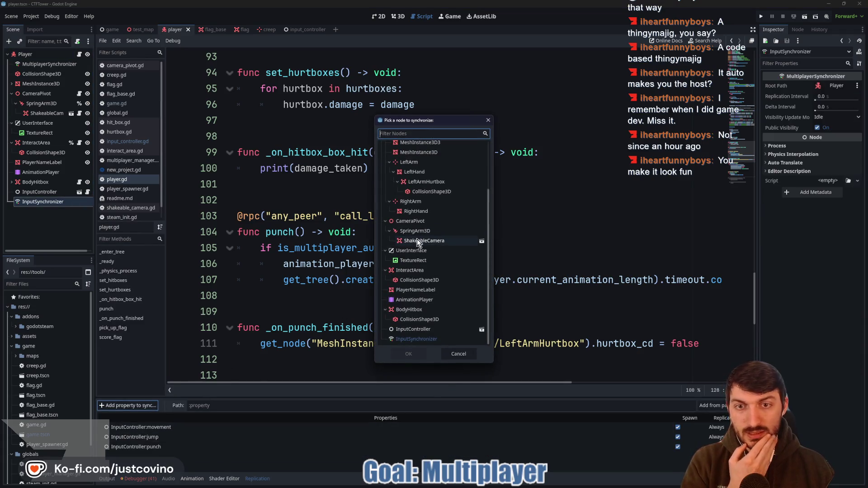
pyautogui.click(424, 338)
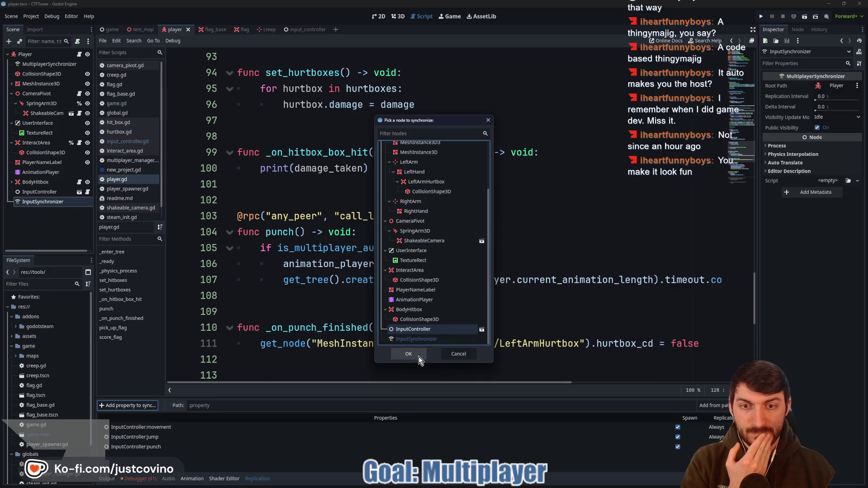
pyautogui.click(418, 355)
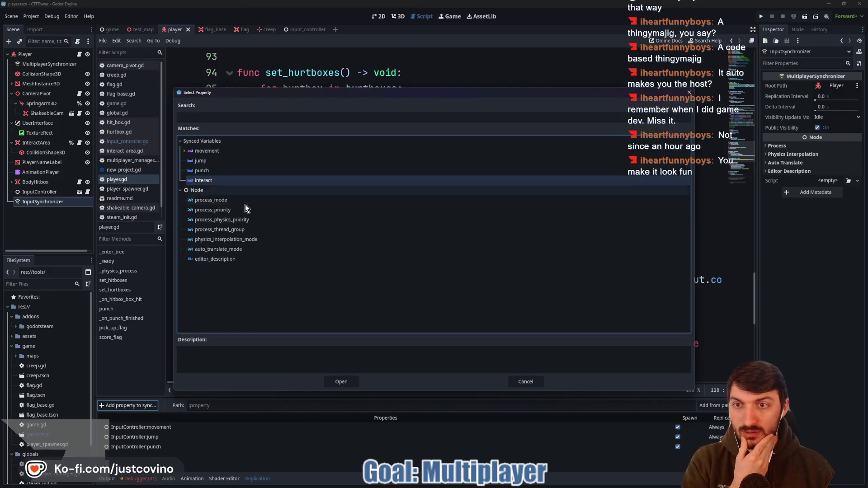
pyautogui.click(343, 383)
pyautogui.click(367, 252)
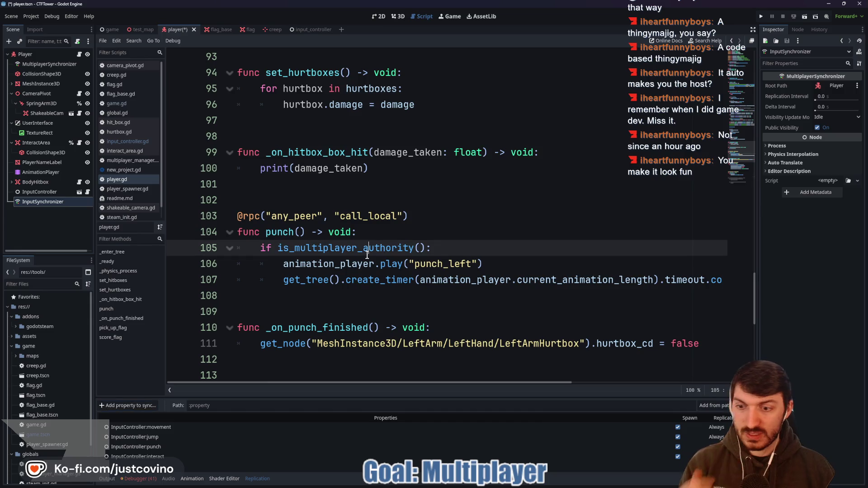
# Save player.gd and run the project for a multiplayer test
pyautogui.click(384, 238)
pyautogui.hotkey('ctrl', 's')
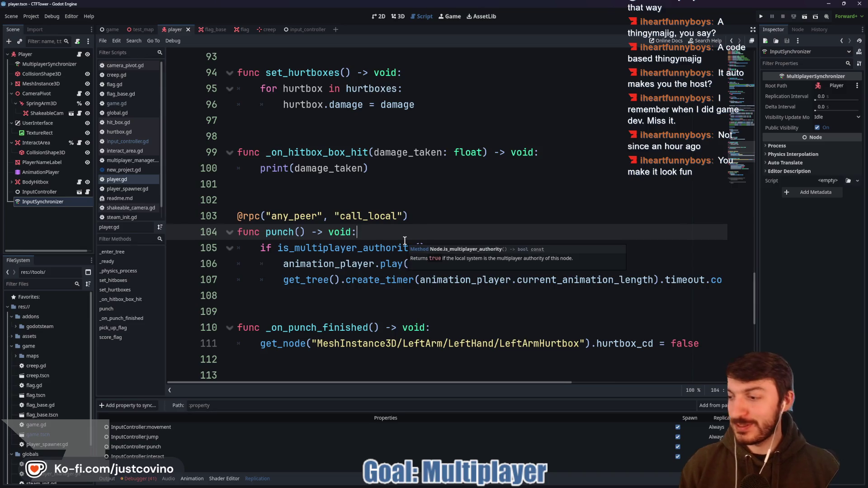
pyautogui.click(374, 191)
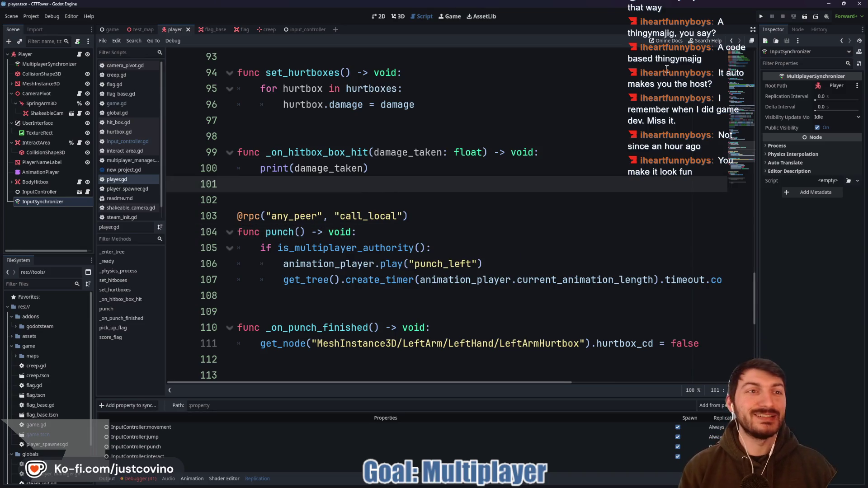
pyautogui.scroll(1, 369, 196)
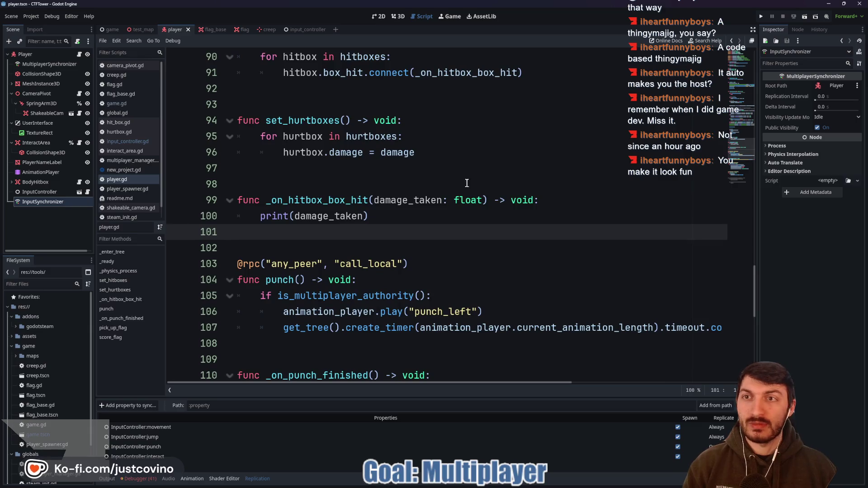
pyautogui.click(759, 17)
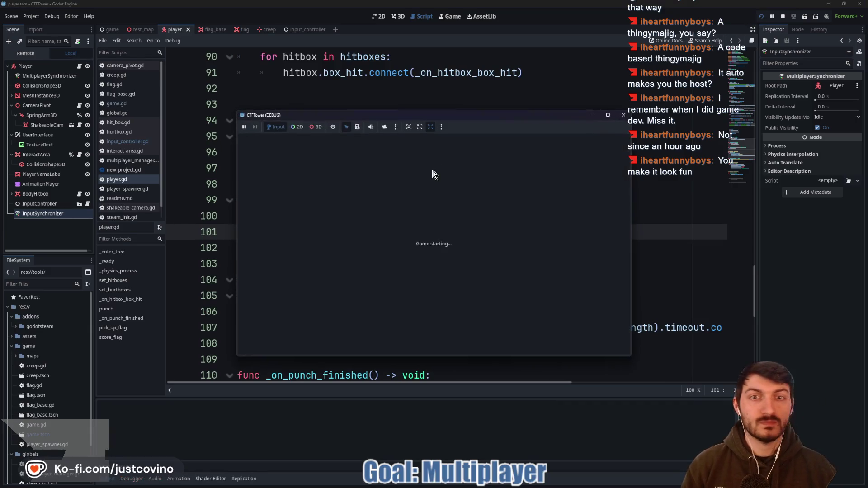
# Place the two game windows side by side, host in the left and join from the right
pyautogui.moveTo(473, 119); pyautogui.dragTo(254, 120)
pyautogui.moveTo(464, 132); pyautogui.dragTo(647, 121)
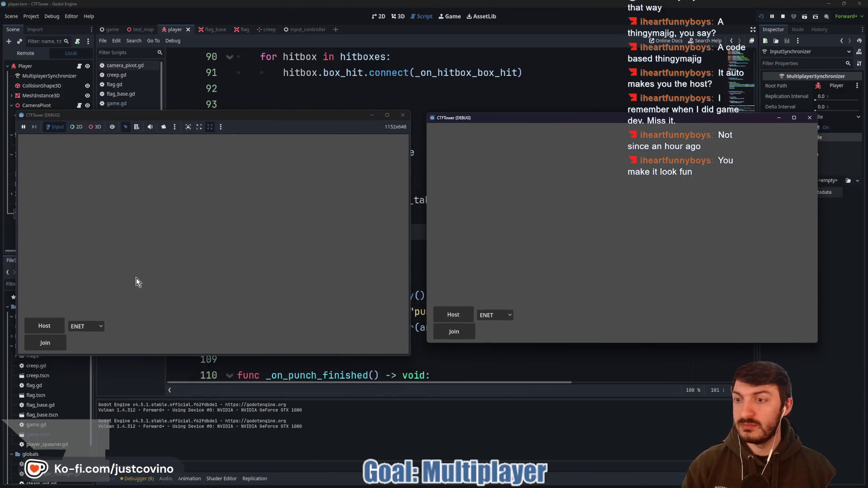
pyautogui.click(45, 326)
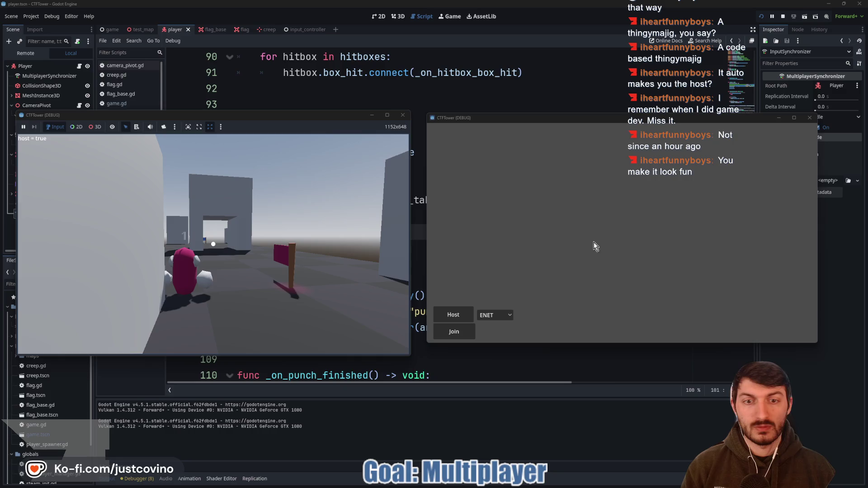
pyautogui.click(454, 331)
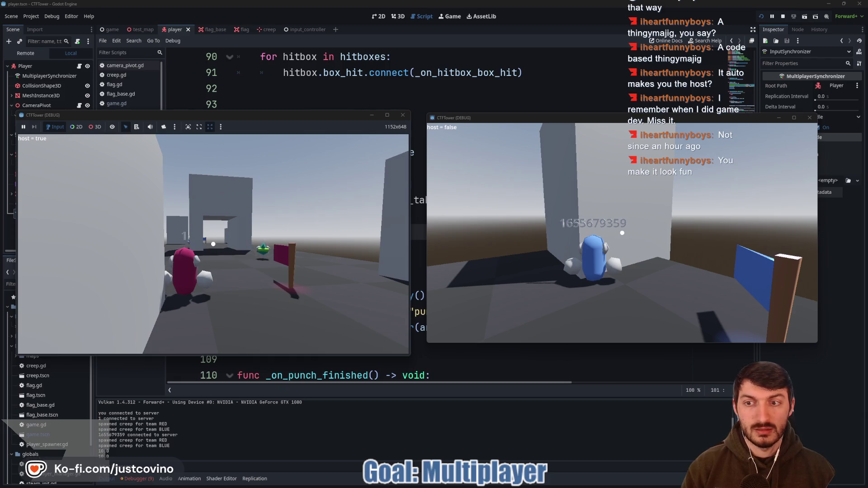
# Walk the red player through the arch, grab the flag, carry it around, then stop the game
pyautogui.press('super')
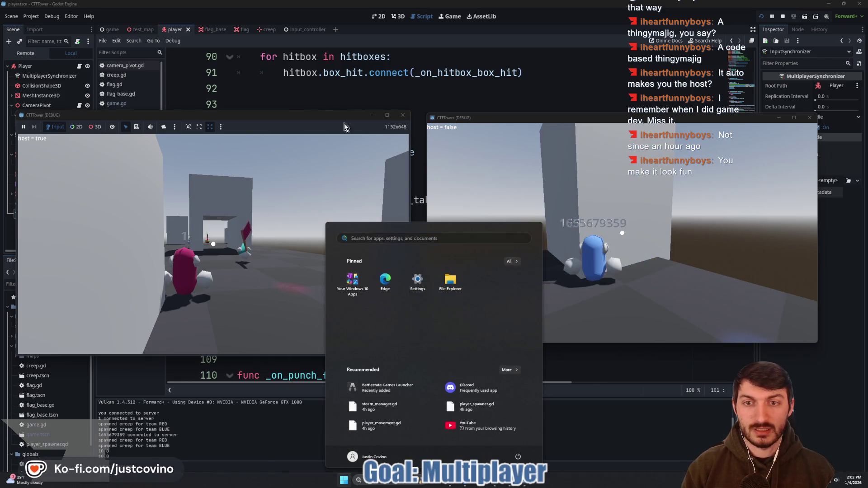
pyautogui.click(313, 120)
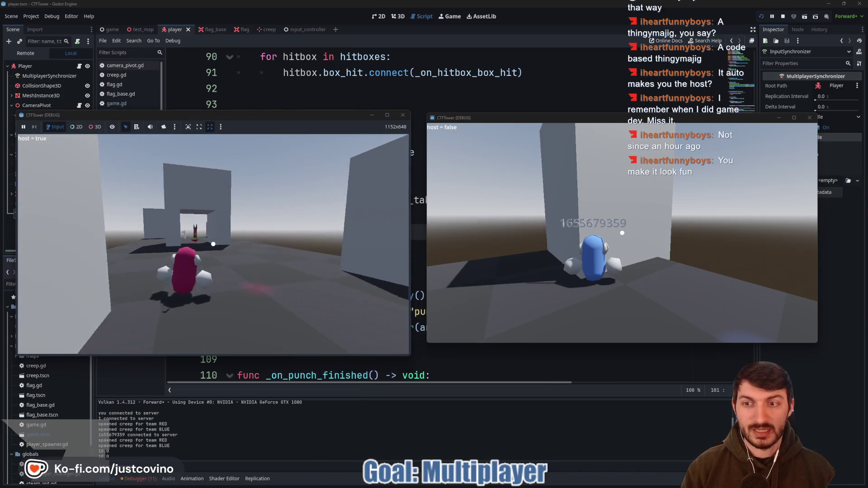
pyautogui.press('w')
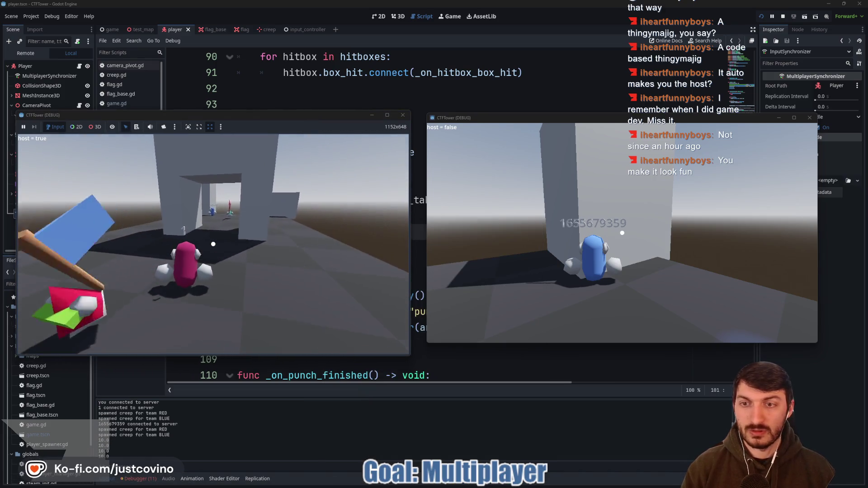
pyautogui.press('w')
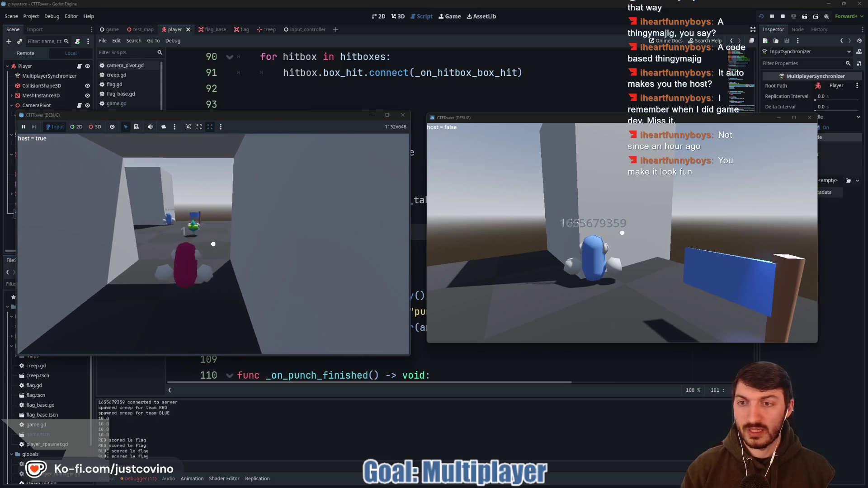
pyautogui.press('w')
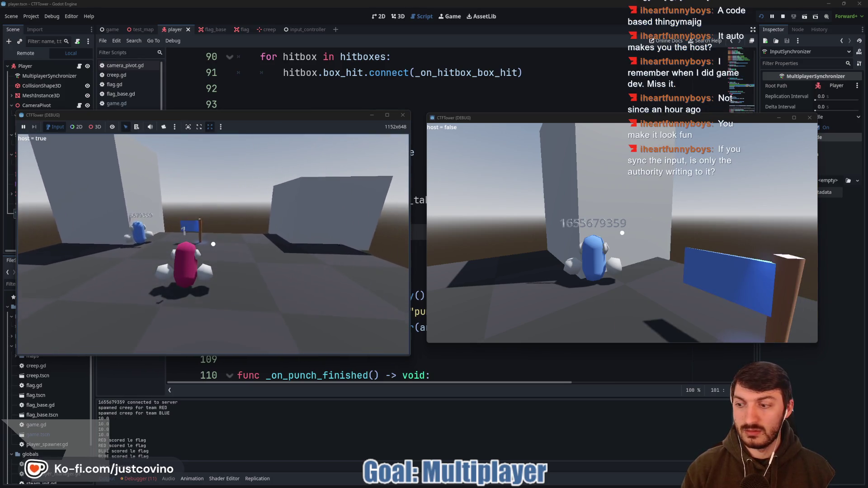
pyautogui.press('w')
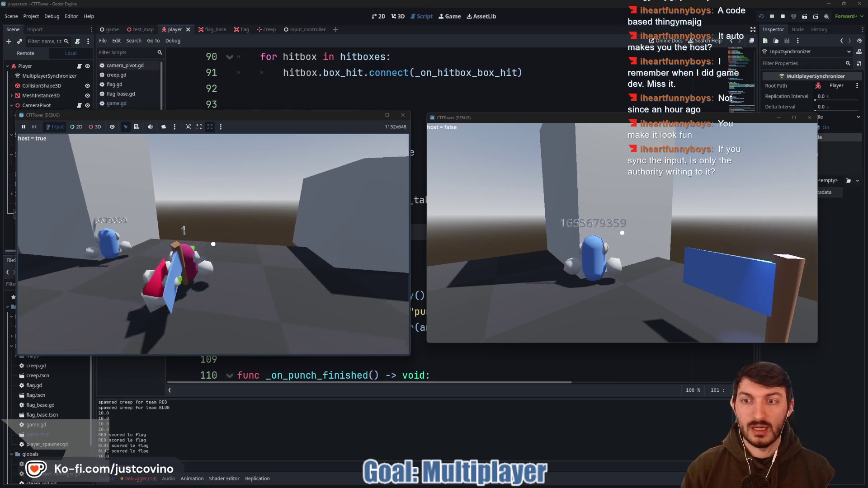
pyautogui.press('w')
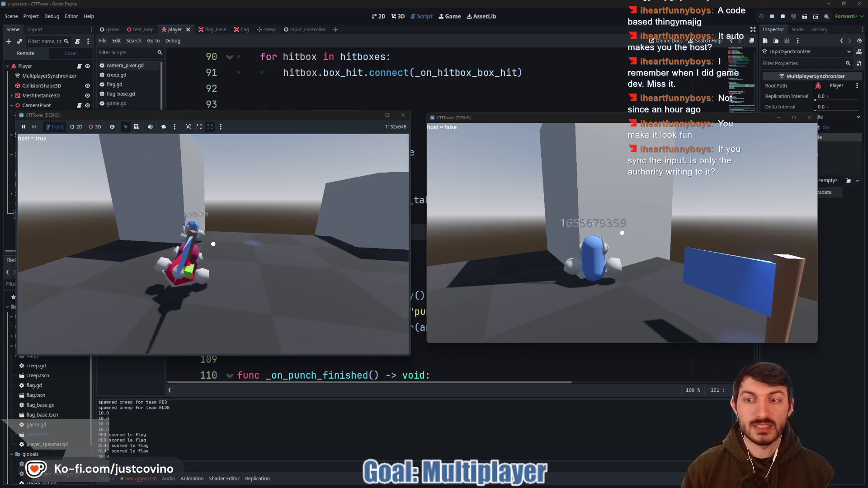
pyautogui.press('w')
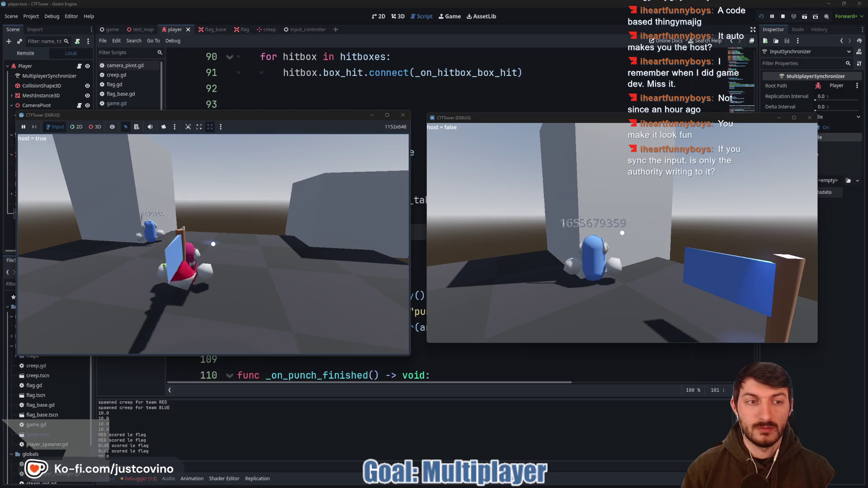
pyautogui.press('w')
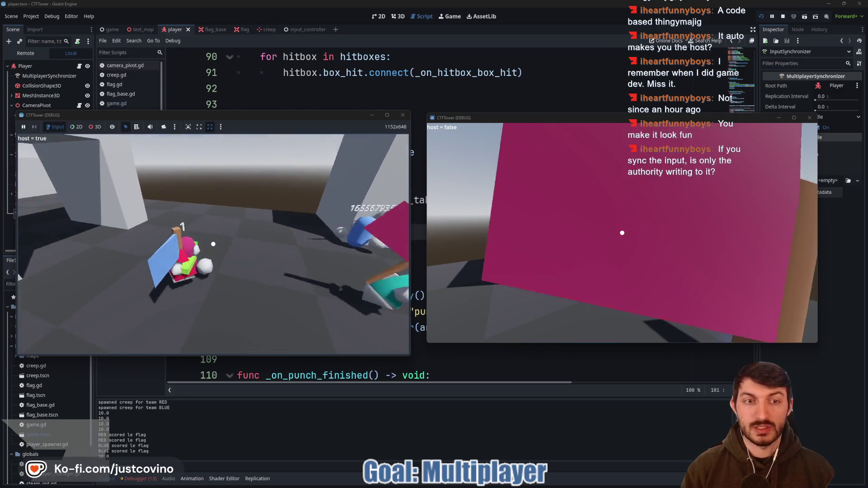
pyautogui.press('w')
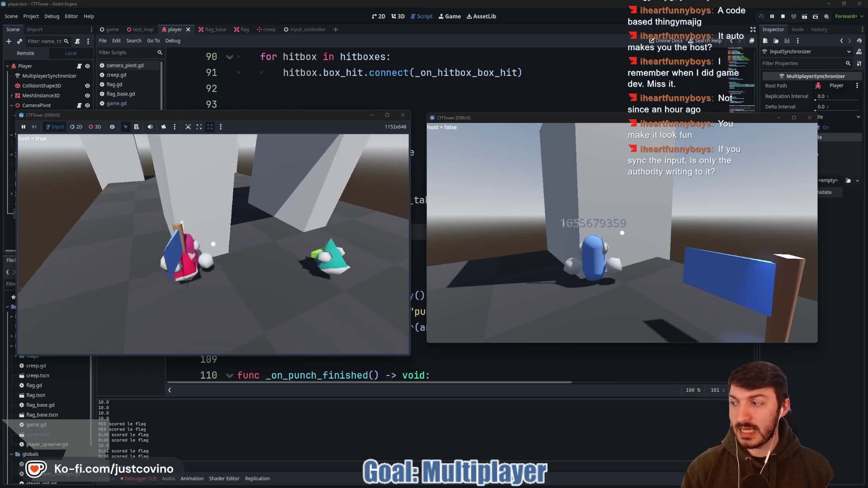
pyautogui.press('w')
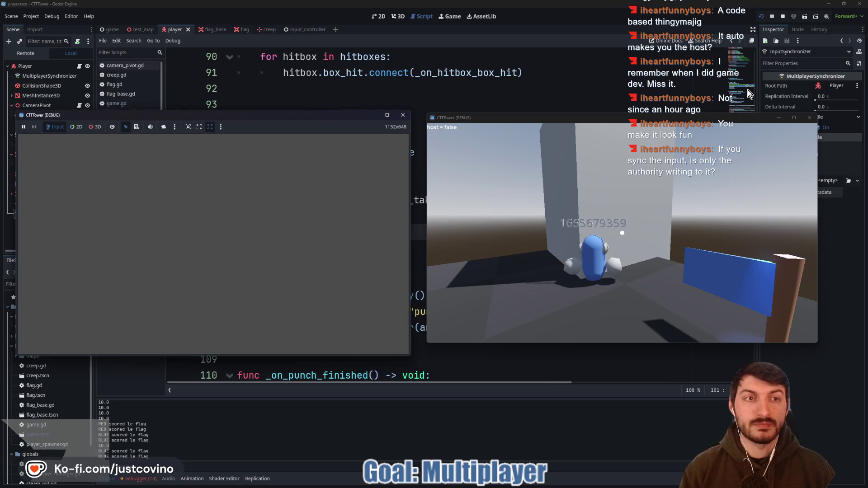
pyautogui.click(783, 16)
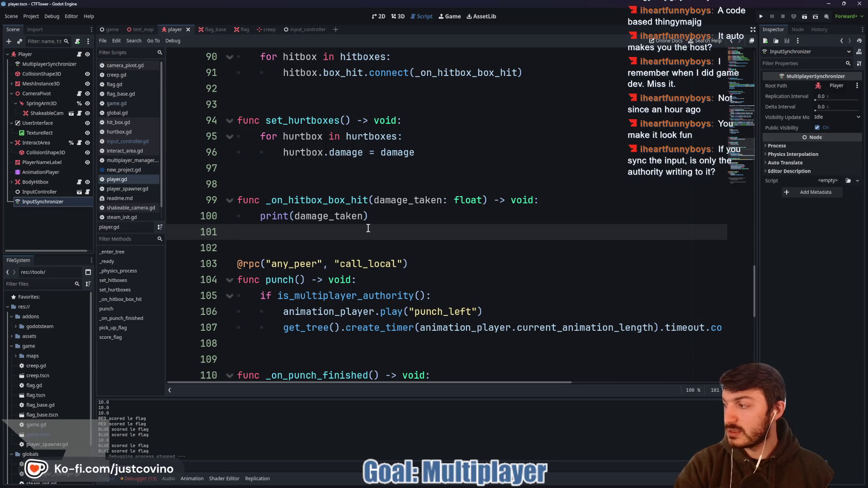
# Change line 85 to call pick_up_flag.rpc(), save player.gd, and run the project again with F5
pyautogui.scroll(-2, 357, 224)
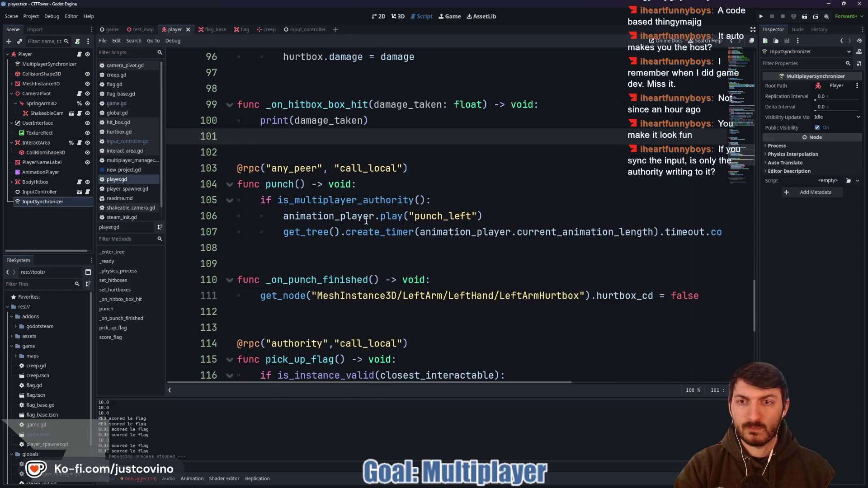
pyautogui.scroll(-1, 366, 220)
pyautogui.scroll(-2, 364, 221)
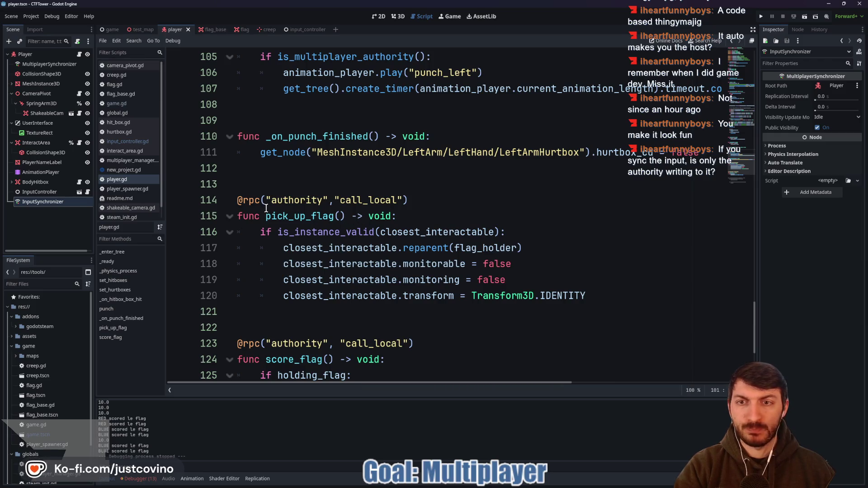
pyautogui.scroll(10, 265, 207)
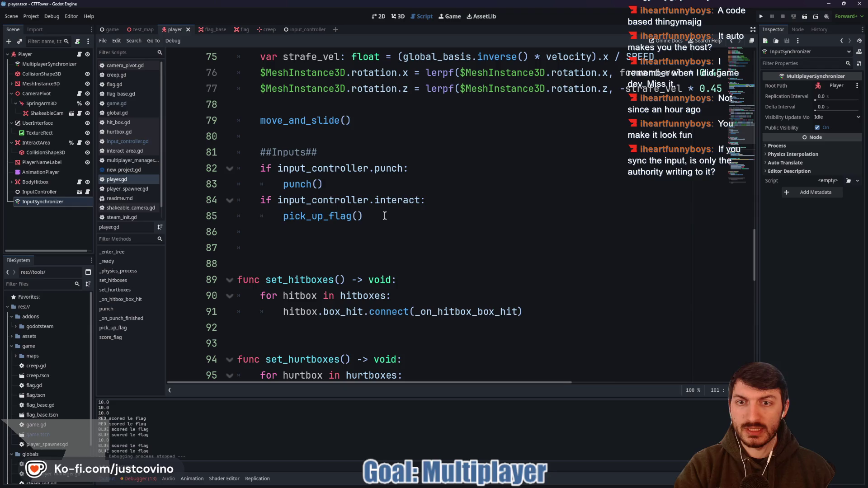
pyautogui.click(384, 216)
pyautogui.press('BackSpace')
pyautogui.press('BackSpace')
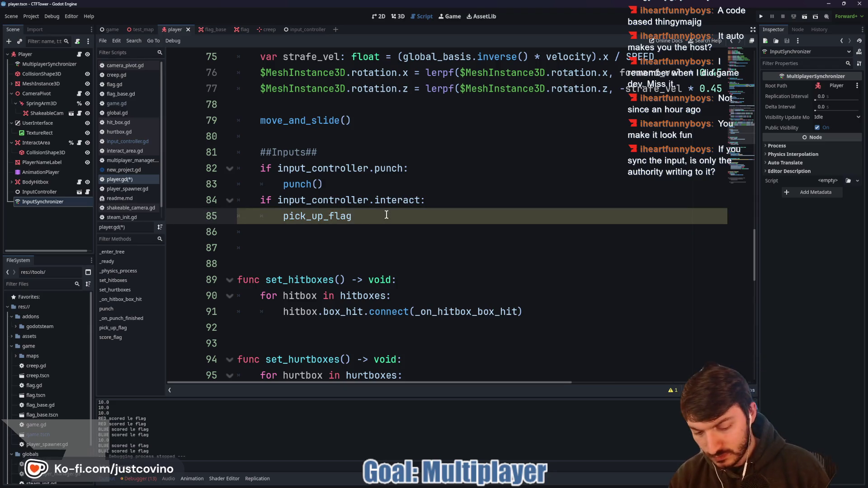
pyautogui.write('.rpc()')
pyautogui.hotkey('ctrl', 's')
pyautogui.press('F5')
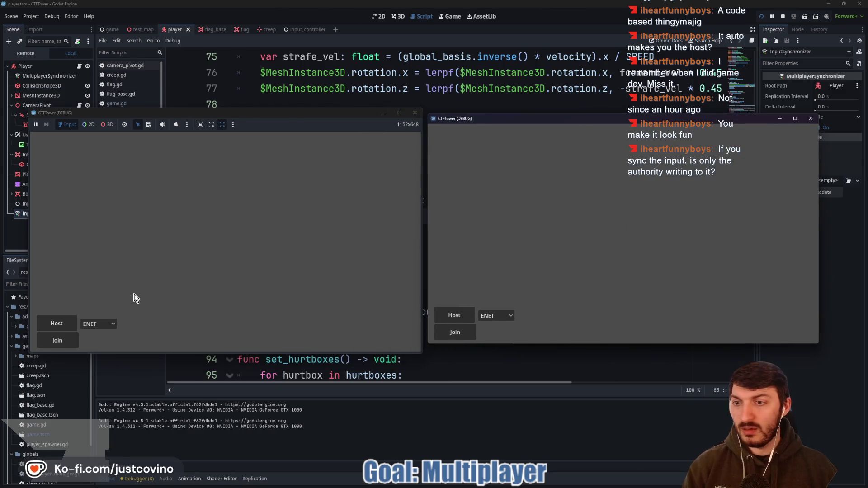
# Host in the left window, join from the right, and move the blue player near the wall
pyautogui.click(55, 323)
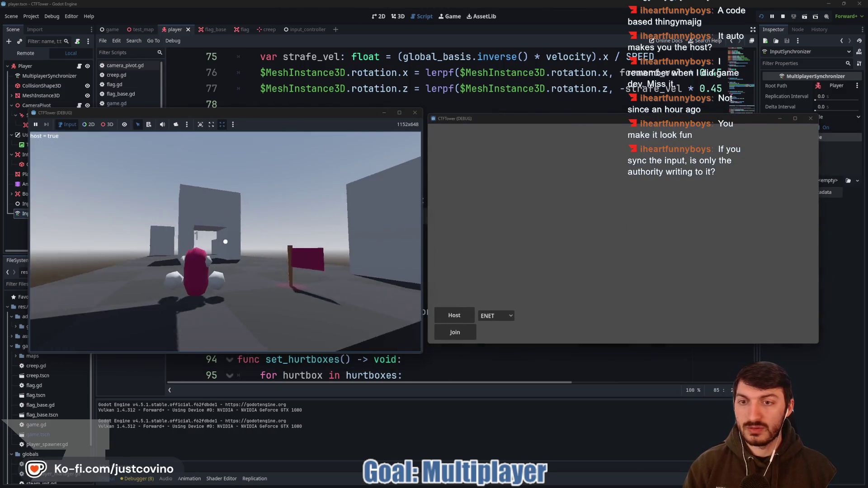
pyautogui.click(451, 333)
pyautogui.press('w')
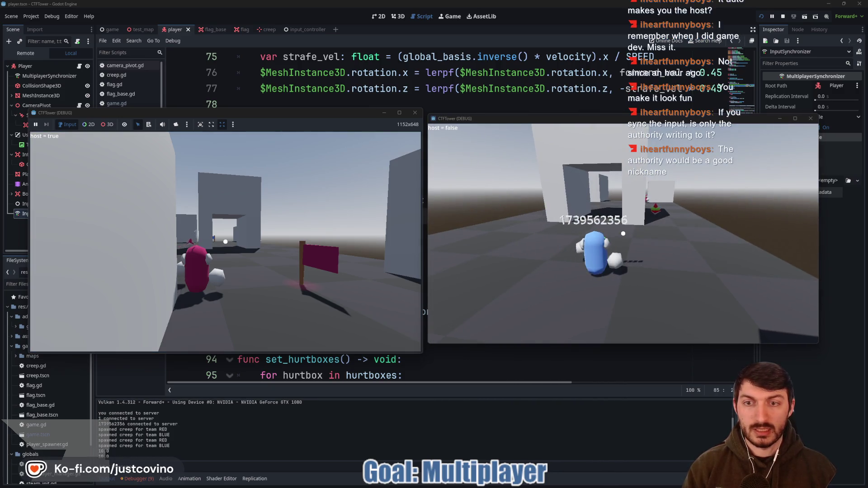
pyautogui.press('super')
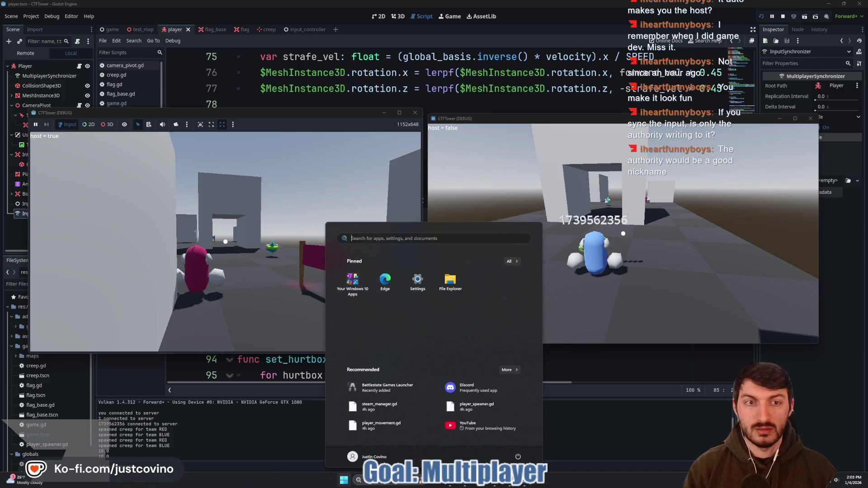
pyautogui.click(624, 236)
pyautogui.press('w')
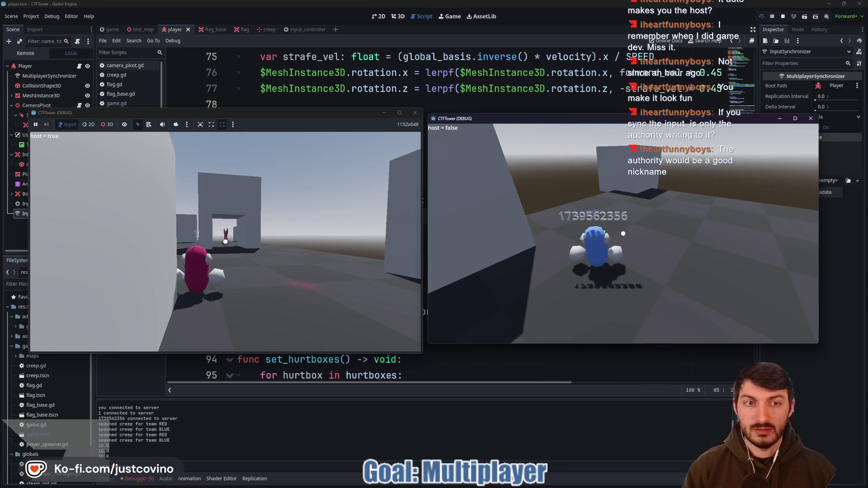
# Dismiss the repeatedly opening Windows Start menu and refocus the host game
pyautogui.press('super')
pyautogui.click(624, 234)
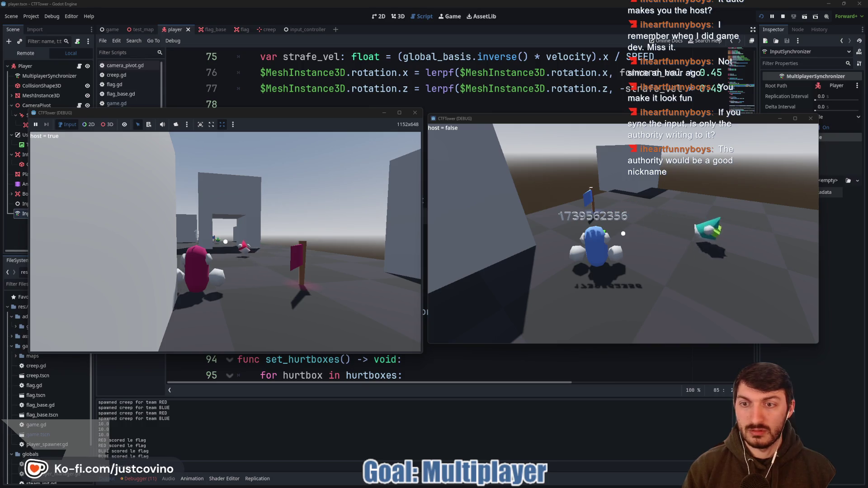
pyautogui.press('super')
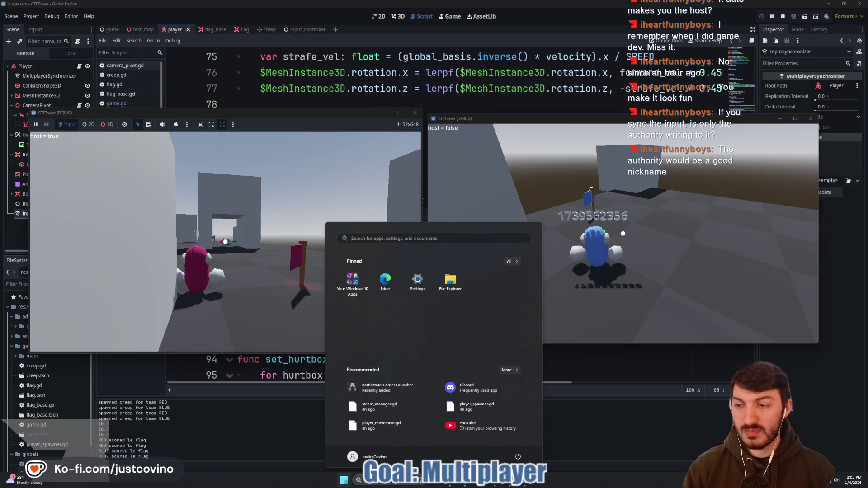
pyautogui.click(624, 234)
pyautogui.press('super')
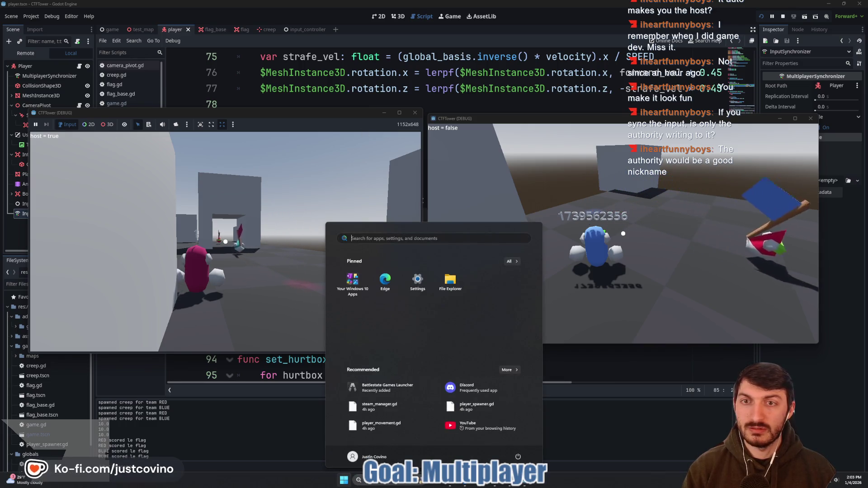
pyautogui.click(623, 233)
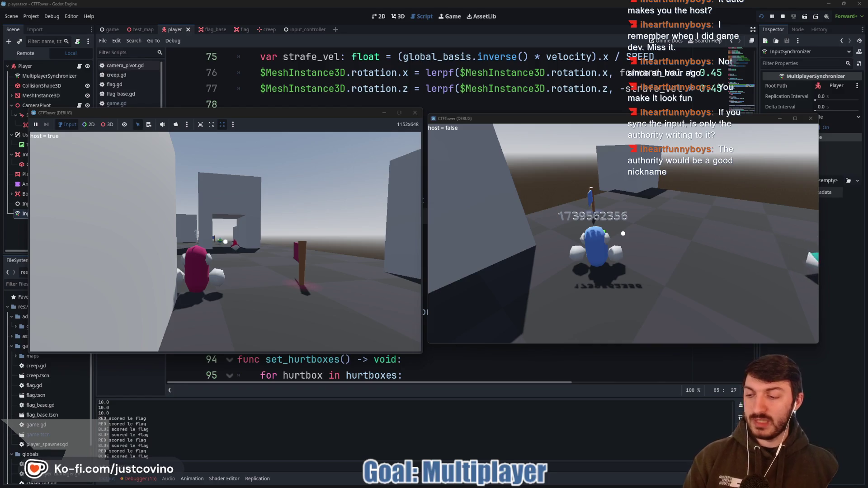
pyautogui.press('super')
pyautogui.click(284, 113)
# Walk the pink player through the arch to pick up the blue flag, then stop the sessions
pyautogui.press('w')
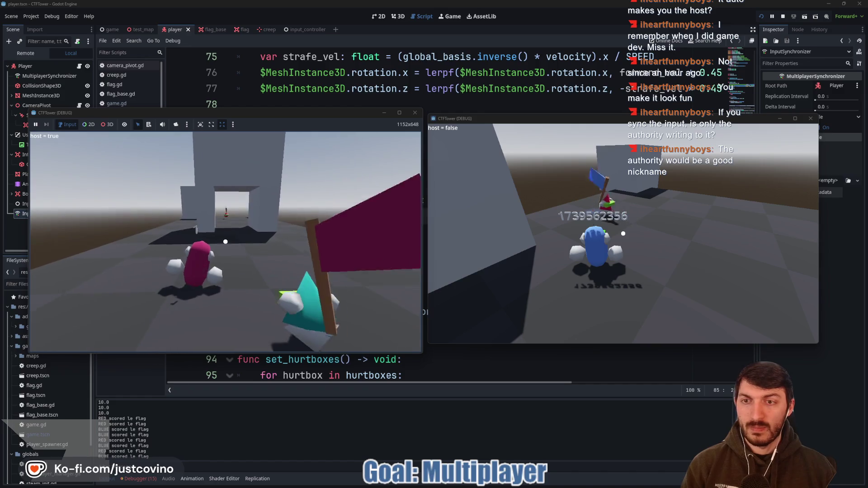
pyautogui.press('w')
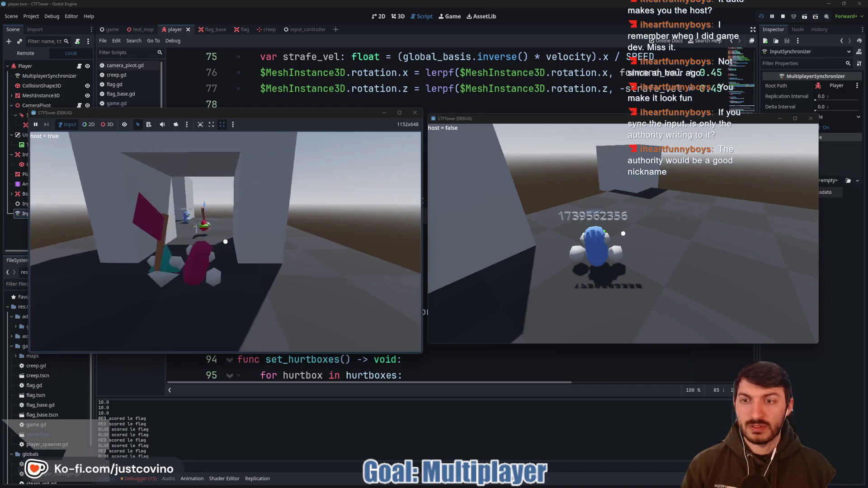
pyautogui.press('w')
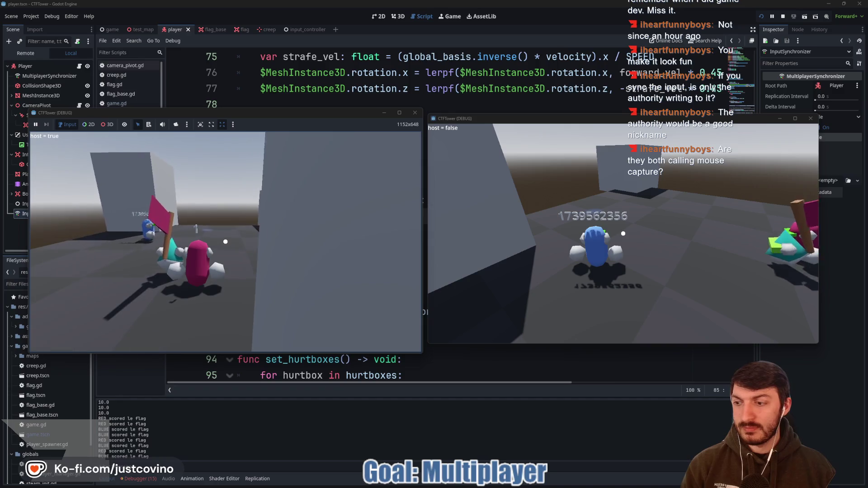
pyautogui.press('w')
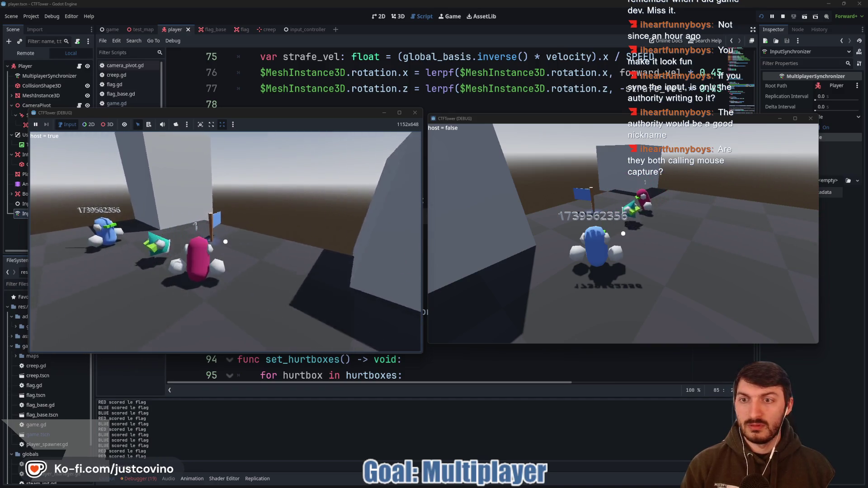
pyautogui.press('w')
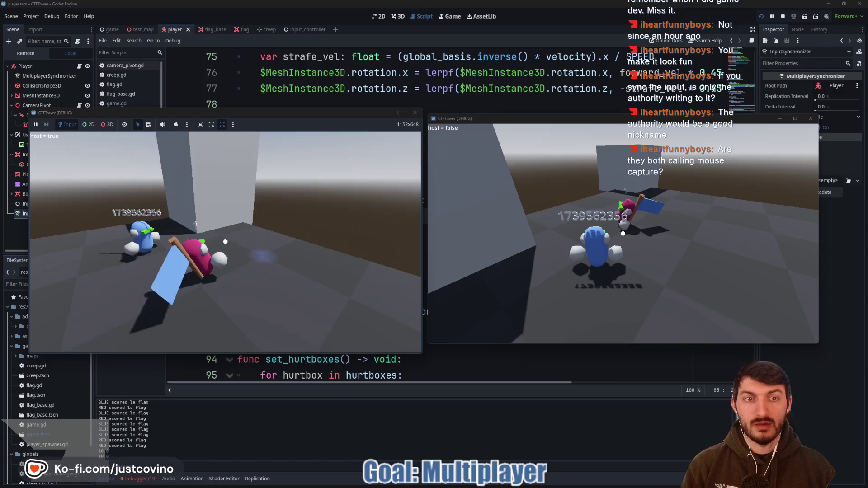
pyautogui.press('Escape')
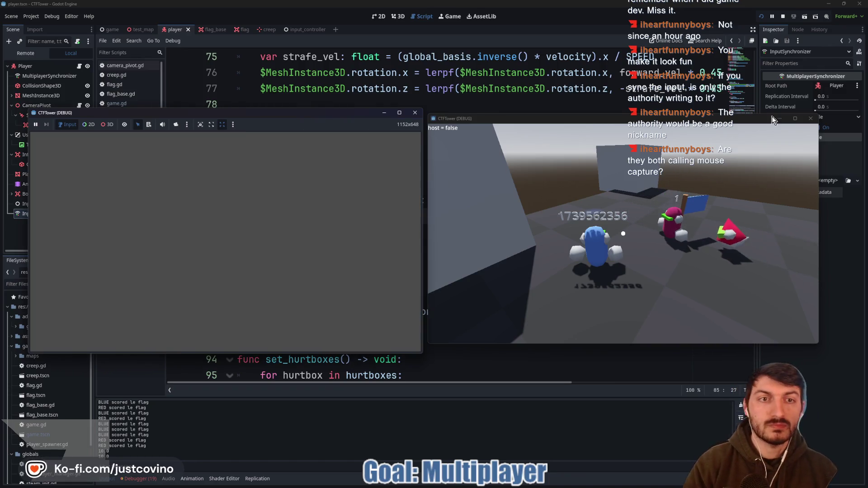
pyautogui.click(782, 16)
# Stop the game, open camera_pivot.gd, and highlight its Input mouse-capture calls
pyautogui.click(432, 200)
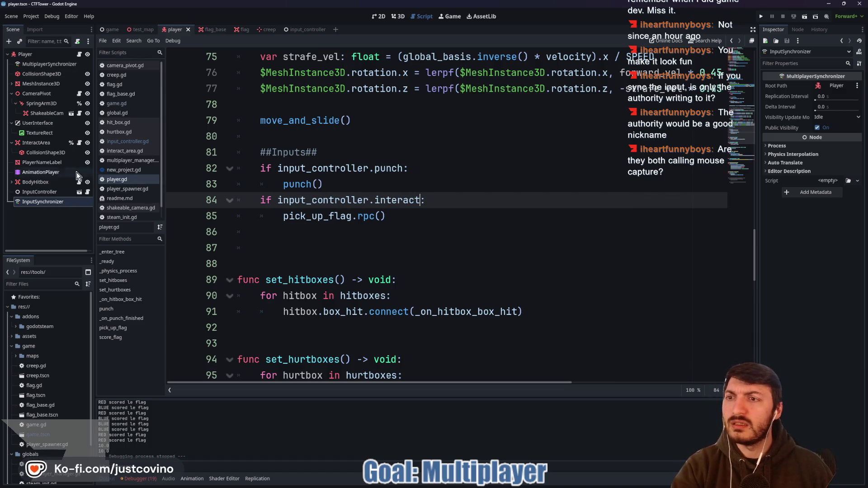
pyautogui.click(79, 94)
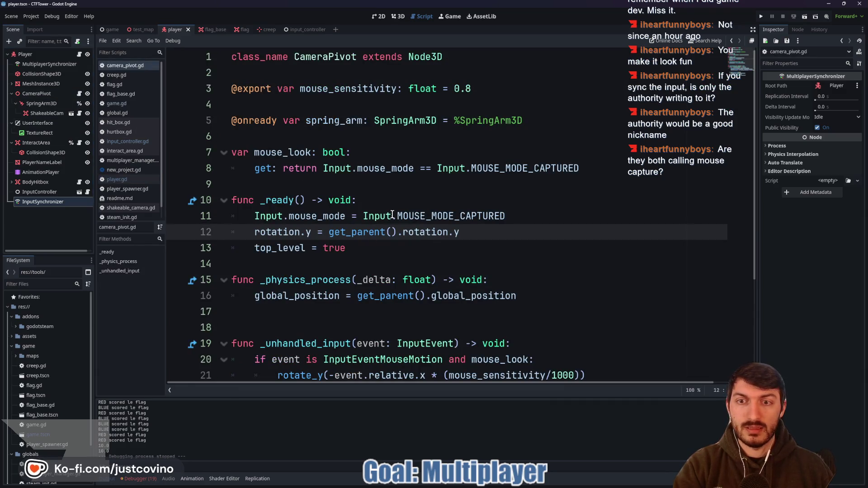
pyautogui.click(277, 217)
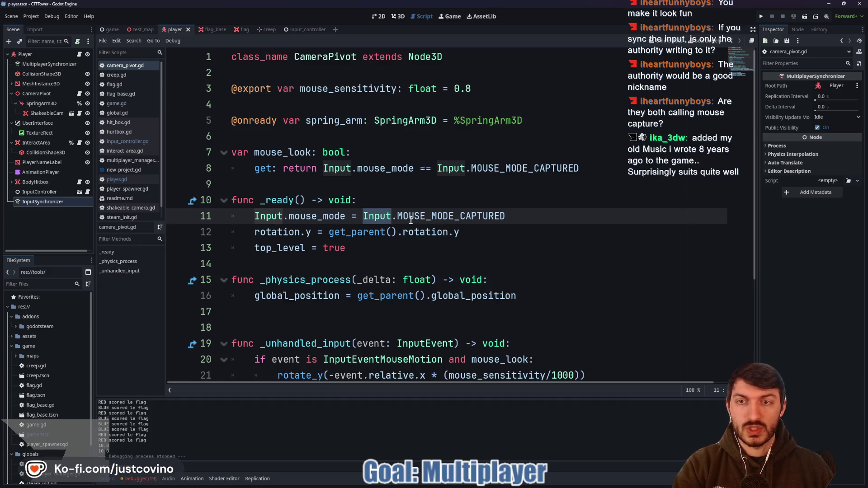
pyautogui.scroll(-3, 401, 218)
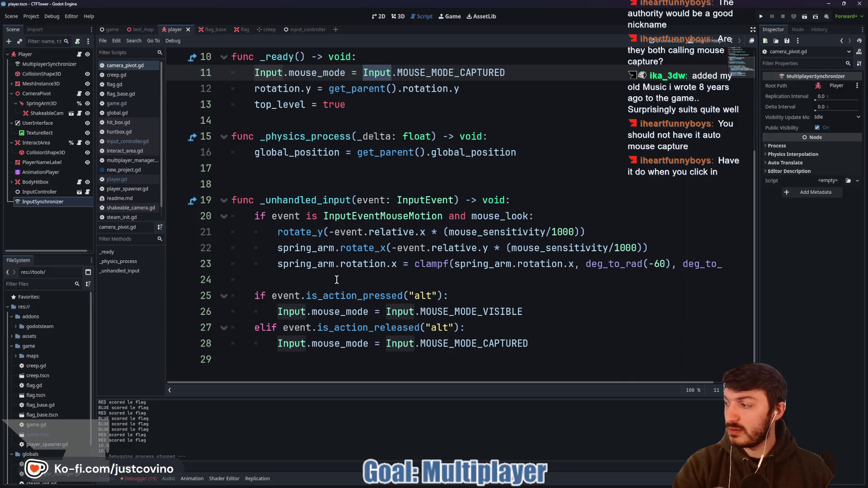
pyautogui.click(373, 189)
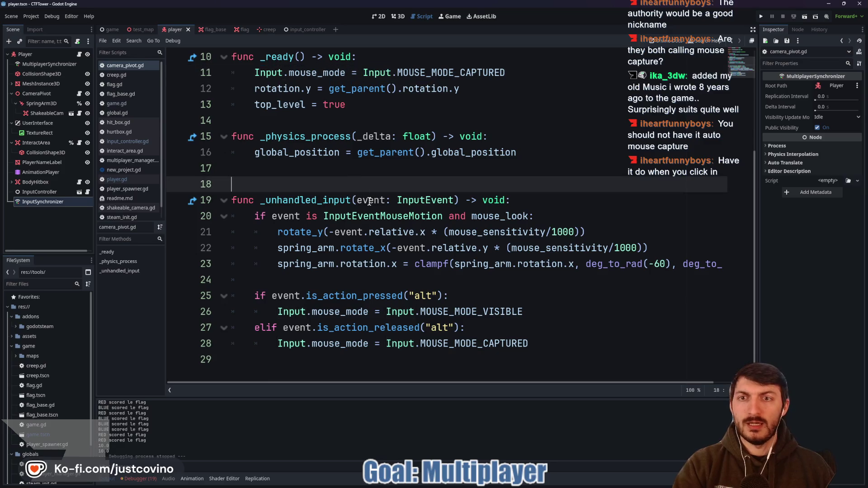
# Switch to the Trash Scenario project and open its InputController script
pyautogui.moveTo(526, 483)
pyautogui.click(538, 442)
pyautogui.click(64, 199)
pyautogui.click(121, 200)
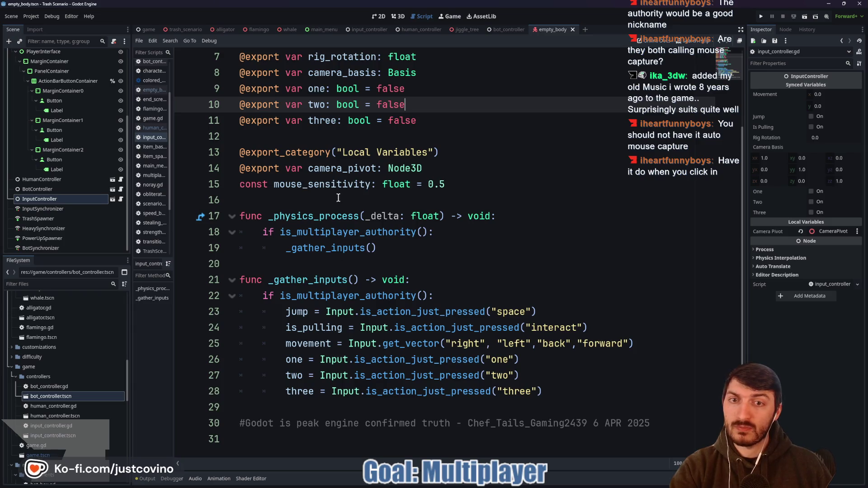
# Scroll through Trash Scenario's human_controller.gd, then switch back to CTFTower's camera_pivot.gd
pyautogui.click(333, 185)
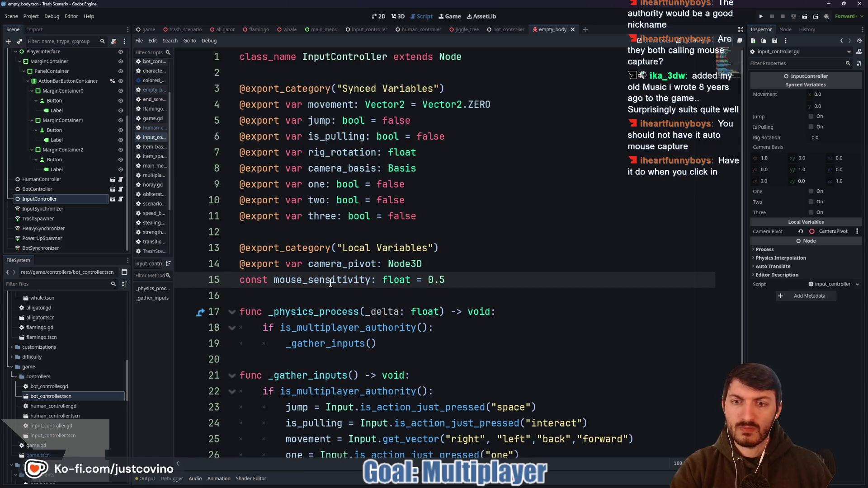
pyautogui.click(121, 180)
pyautogui.click(457, 266)
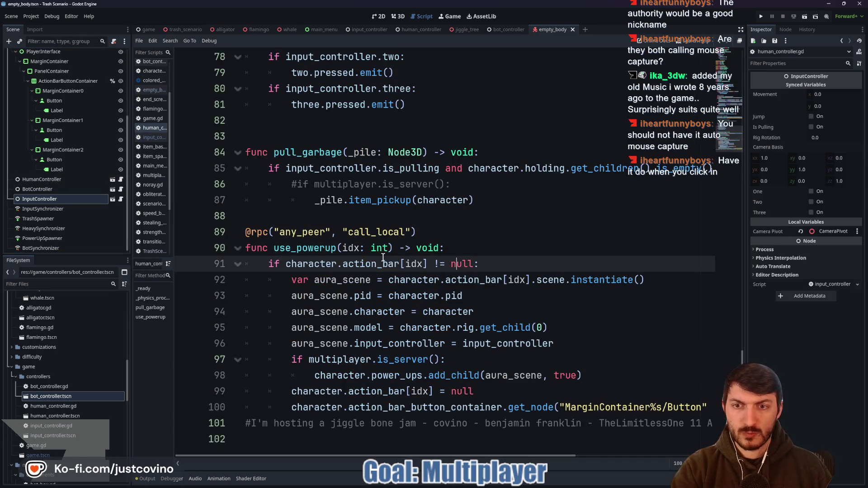
pyautogui.scroll(4, 383, 251)
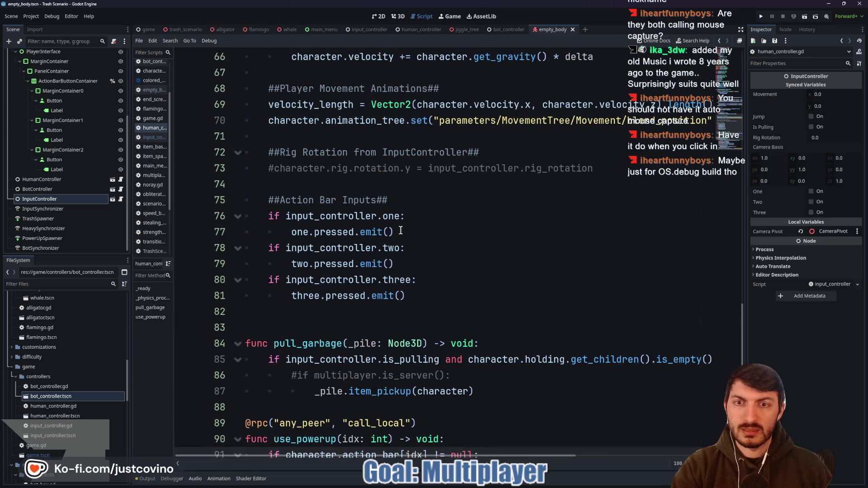
pyautogui.scroll(4, 301, 302)
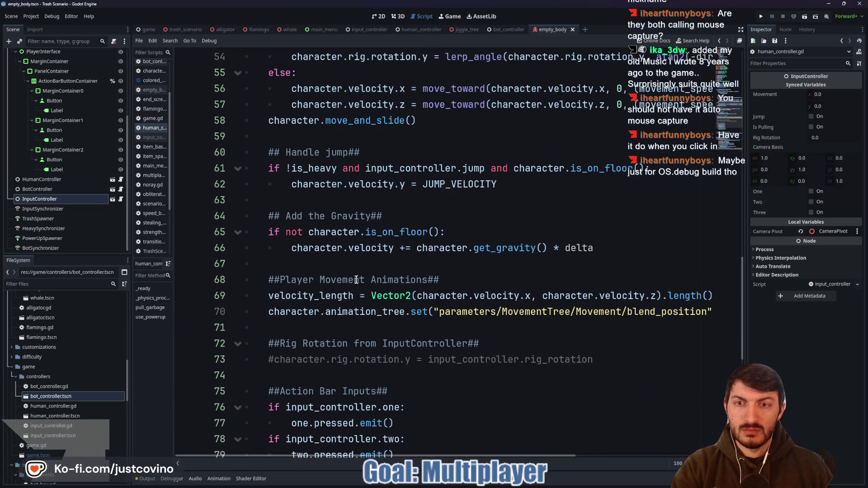
pyautogui.scroll(4, 343, 235)
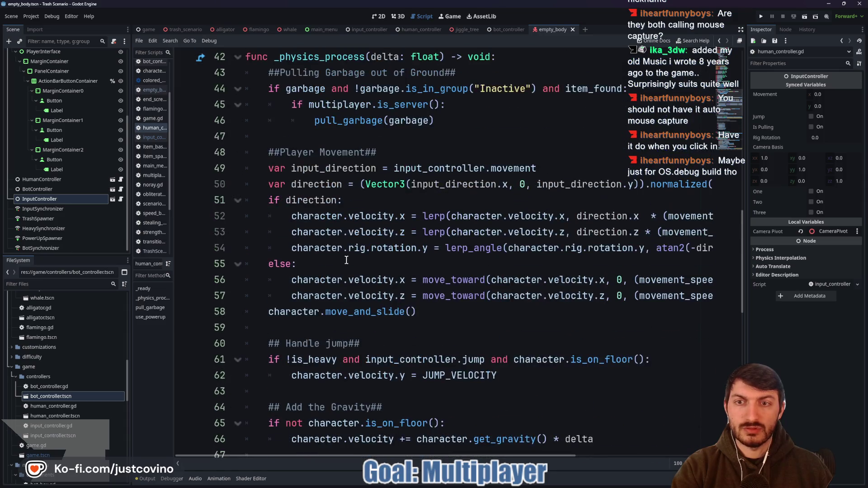
pyautogui.scroll(3, 342, 264)
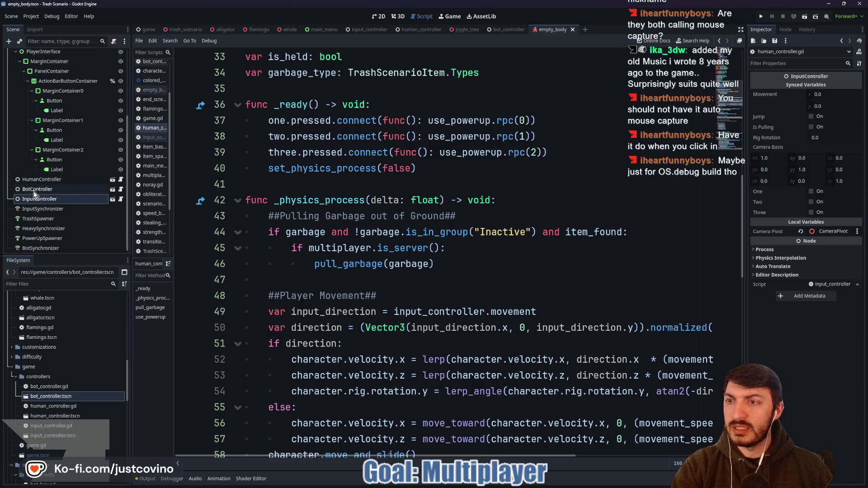
pyautogui.scroll(5, 80, 201)
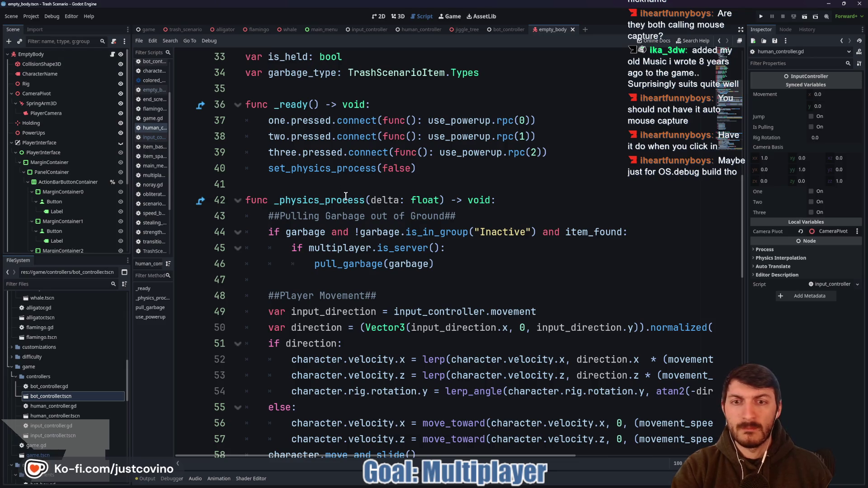
pyautogui.scroll(-4, 304, 184)
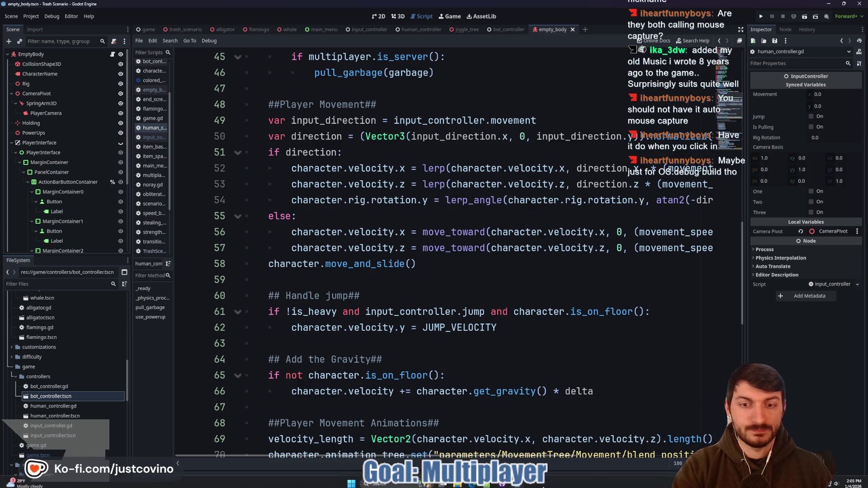
pyautogui.click(497, 434)
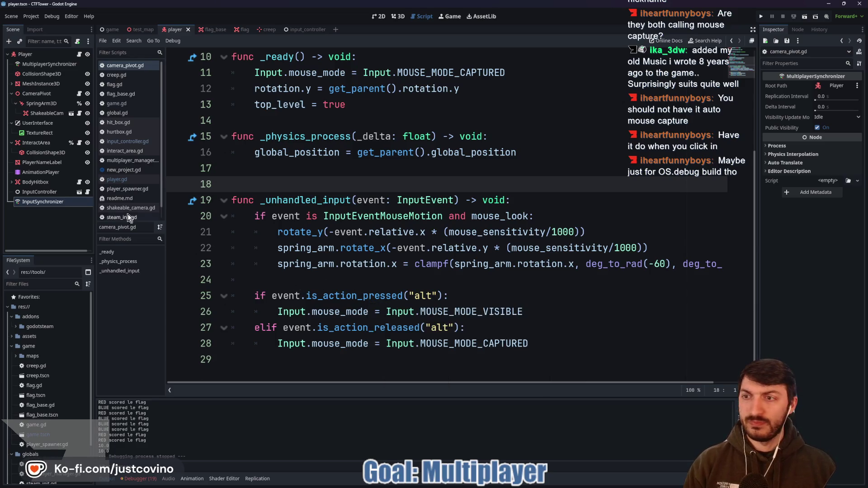
# Make the InputController node accessible by unique name
pyautogui.scroll(3, 379, 183)
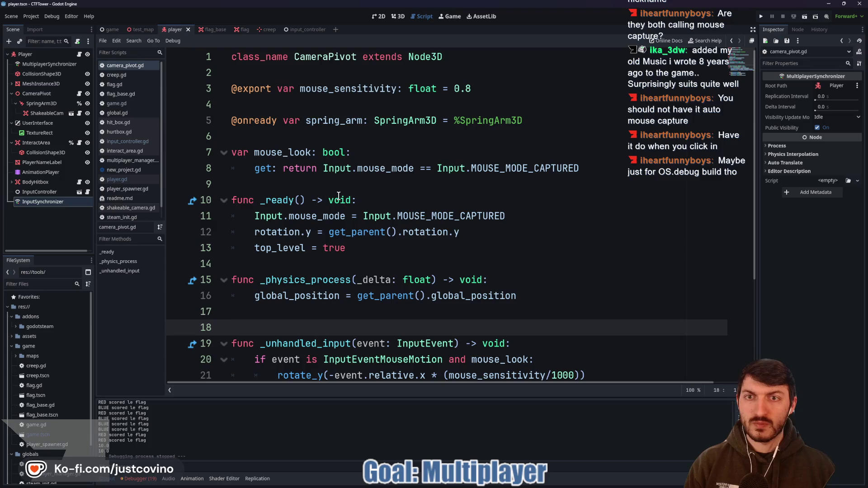
pyautogui.click(285, 102)
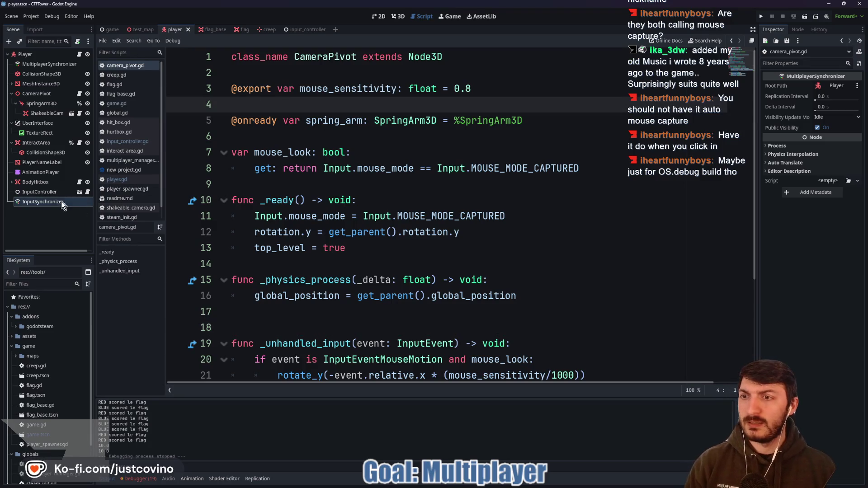
pyautogui.click(50, 191)
pyautogui.rightClick(50, 191)
pyautogui.click(76, 350)
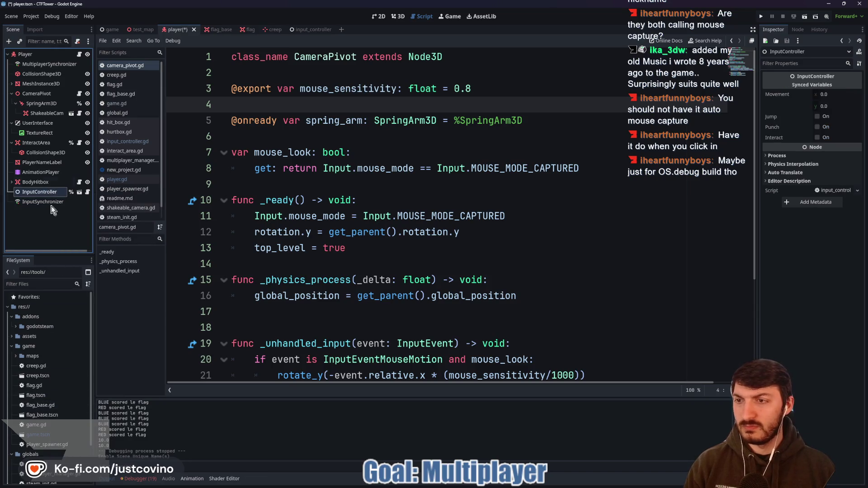
pyautogui.rightClick(50, 194)
pyautogui.click(47, 195)
pyautogui.rightClick(47, 195)
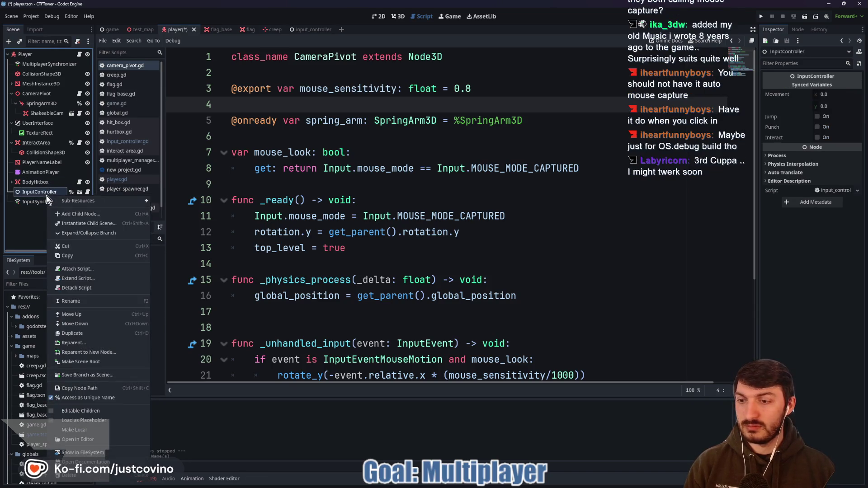
pyautogui.click(47, 196)
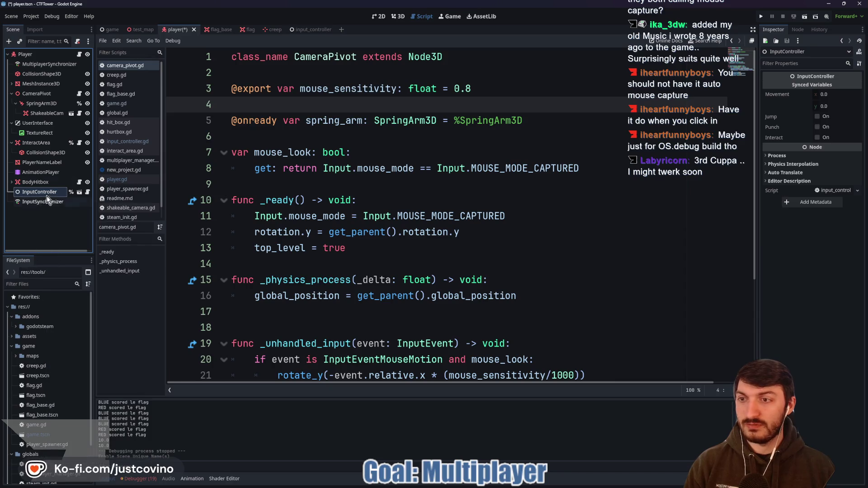
pyautogui.click(323, 135)
pyautogui.press('Return')
pyautogui.click(273, 143)
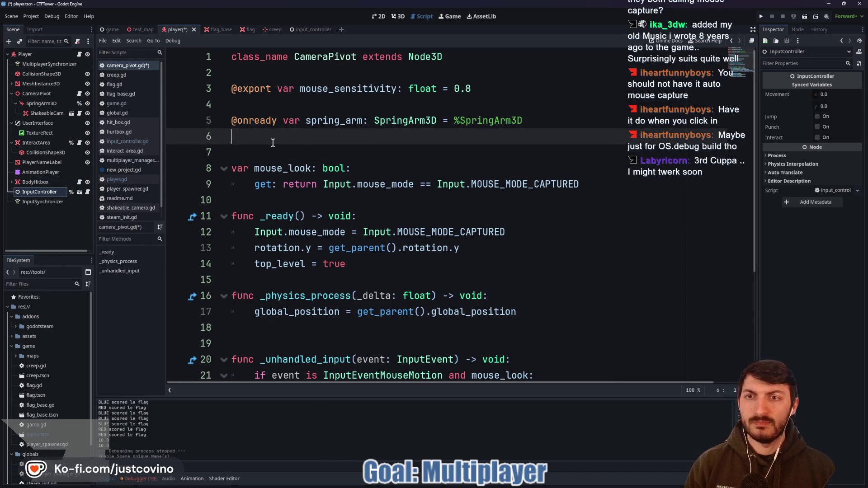
pyautogui.moveTo(53, 194)
pyautogui.mouseDown()
pyautogui.moveTo(286, 142)
pyautogui.moveTo(271, 138)
pyautogui.mouseUp()
pyautogui.click(262, 171)
pyautogui.hotkey('ctrl', 's')
# Open the InputController node's script, input_controller.gd
pyautogui.scroll(-3, 293, 167)
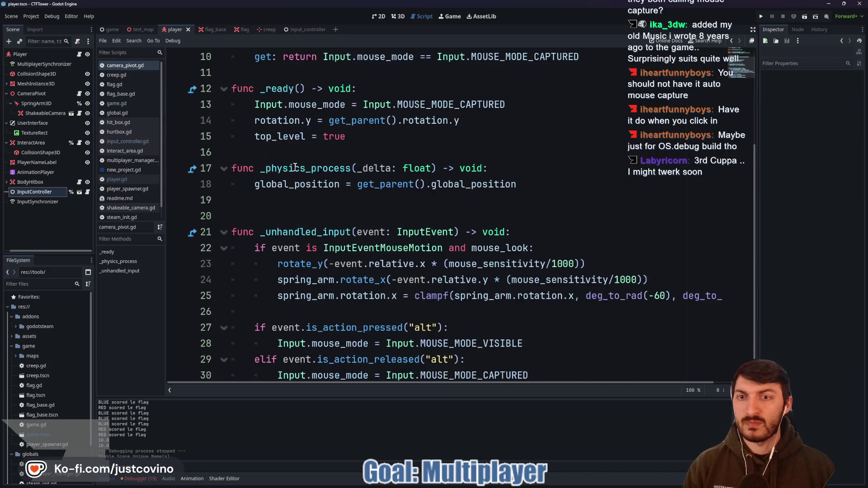
pyautogui.scroll(-1, 373, 221)
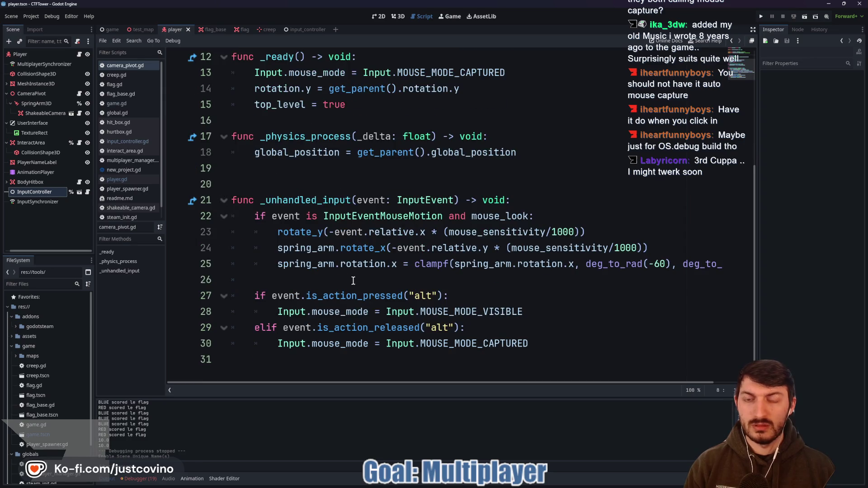
pyautogui.scroll(1, 355, 281)
pyautogui.click(307, 218)
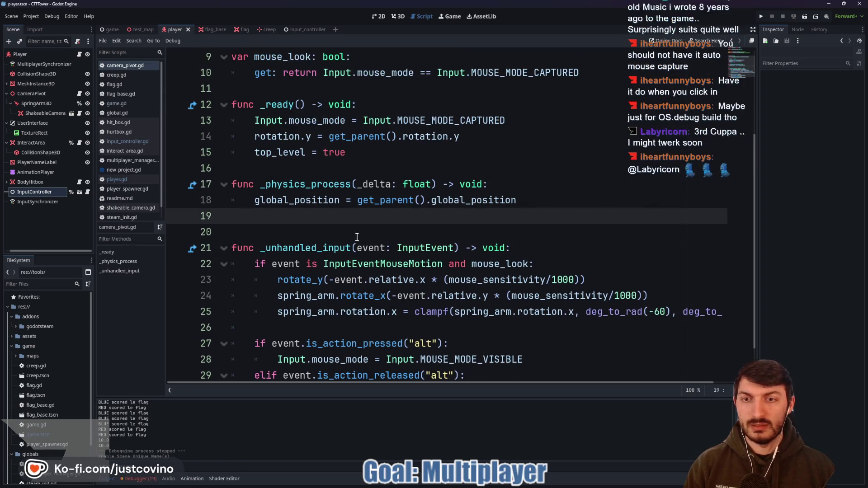
pyautogui.scroll(-1, 357, 236)
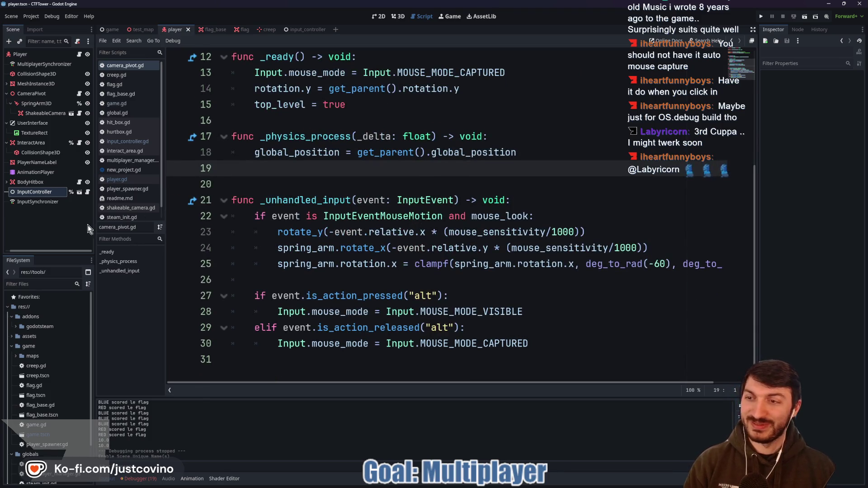
pyautogui.click(79, 192)
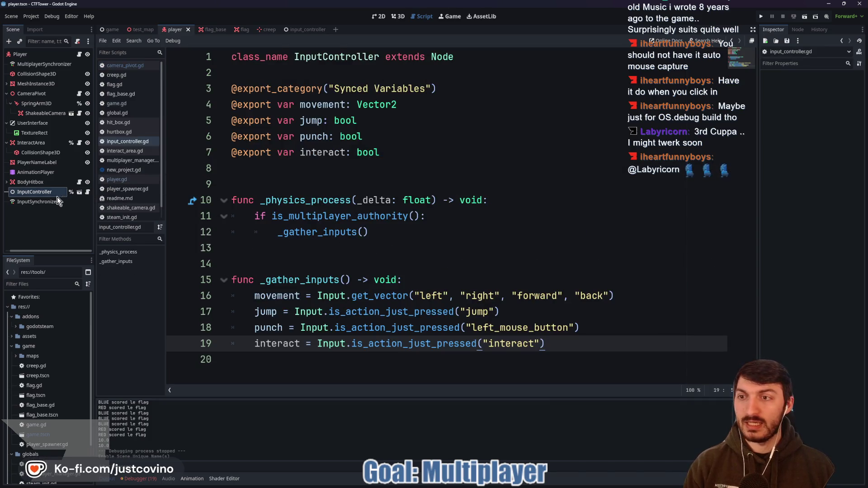
pyautogui.click(398, 156)
pyautogui.press('Return')
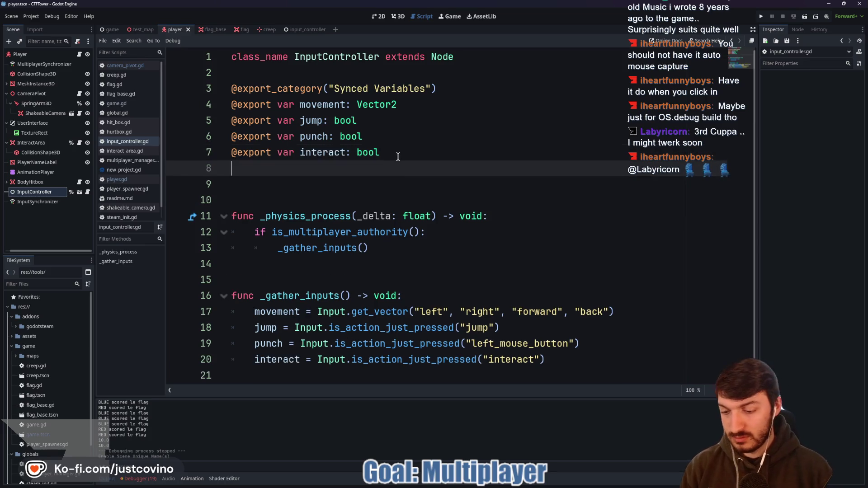
pyautogui.write('@export var ')
pyautogui.write('uin')
pyautogui.press('BackSpace')
pyautogui.press('BackSpace')
pyautogui.write('bn')
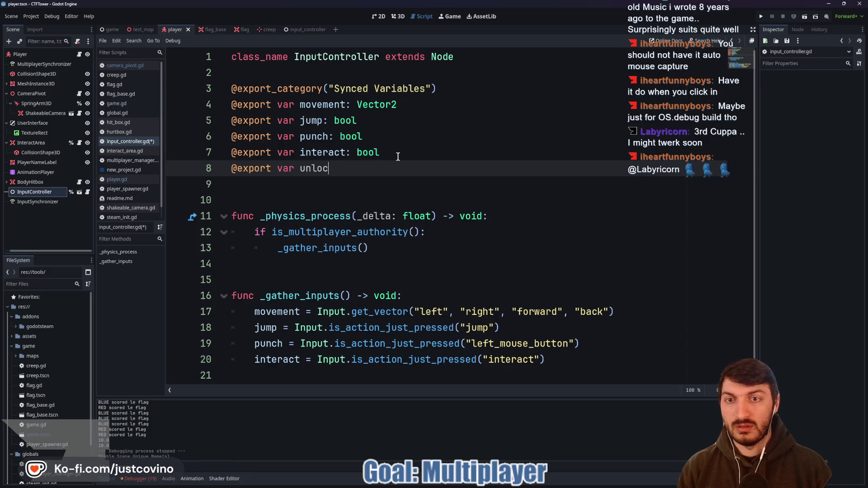
pyautogui.write(': bool')
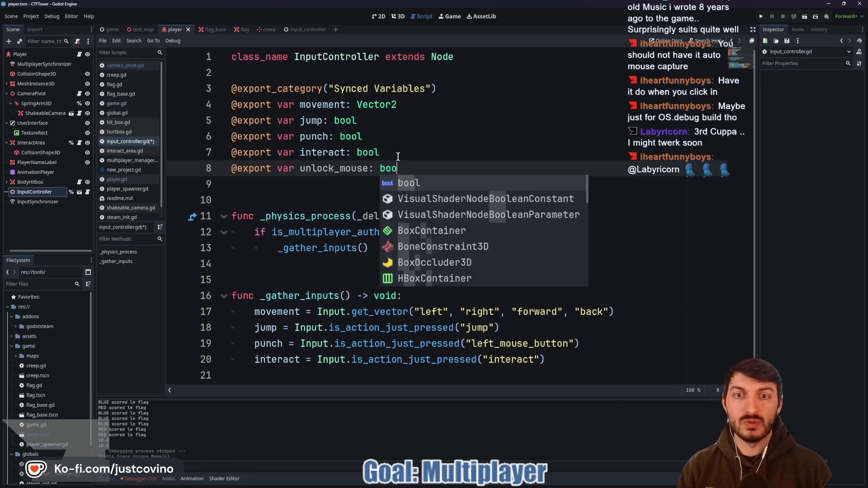
pyautogui.press('Escape')
# In _gather_inputs, set unlock_mouse = Input.is_action_just_pressed("alt")
pyautogui.click(571, 343)
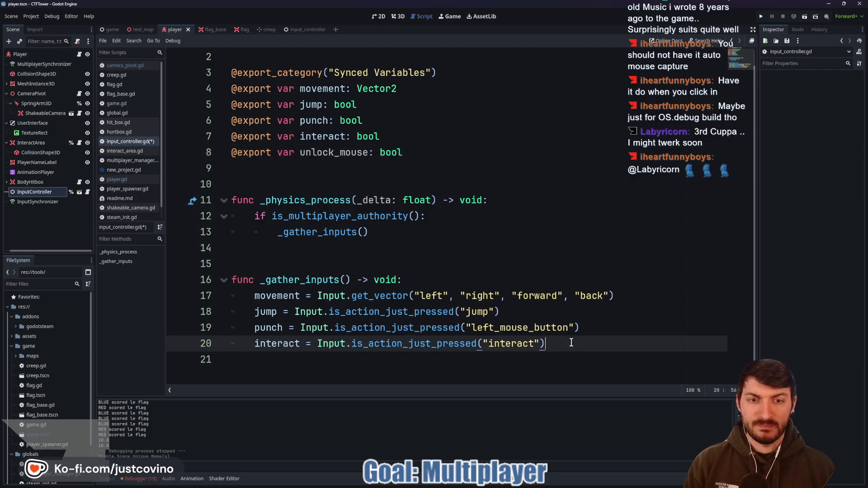
pyautogui.press('Return')
pyautogui.write('unl')
pyautogui.press('Return')
pyautogui.write('Inpu')
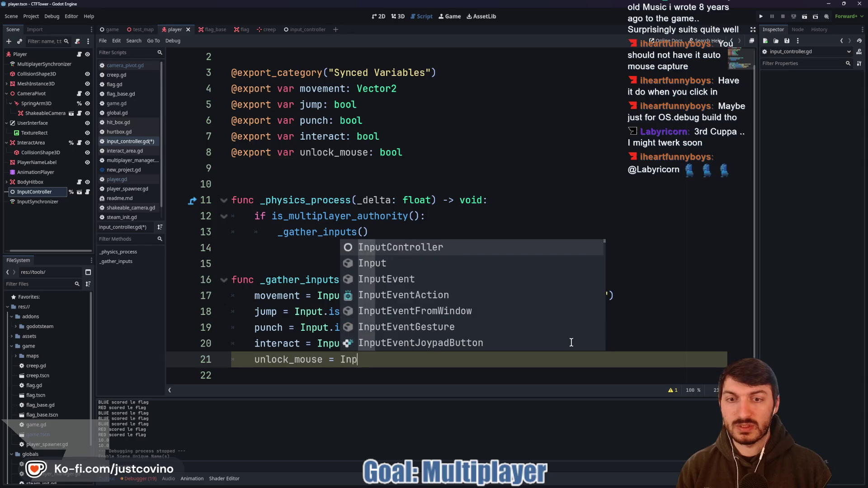
pyautogui.write('t.')
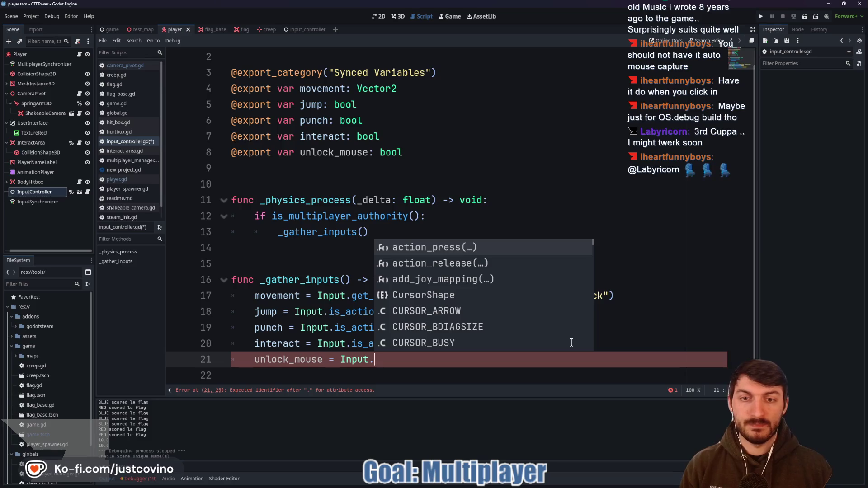
pyautogui.write('is_action')
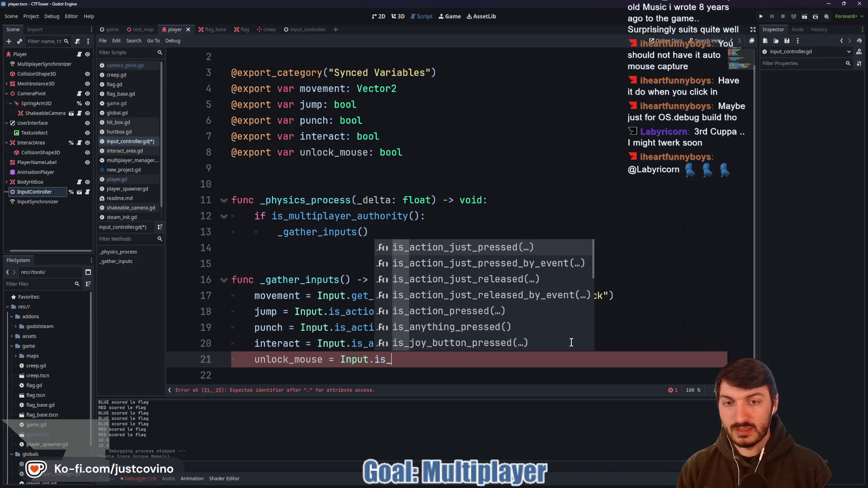
pyautogui.press('Return')
pyautogui.write('"alt')
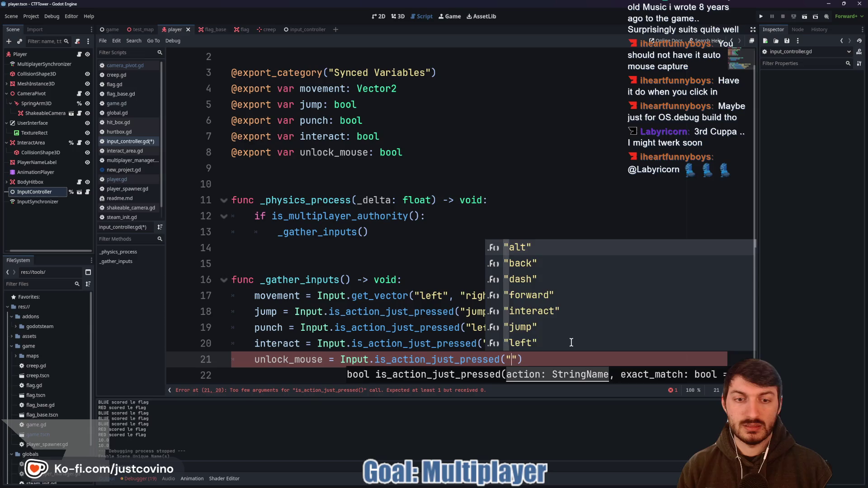
pyautogui.click(554, 360)
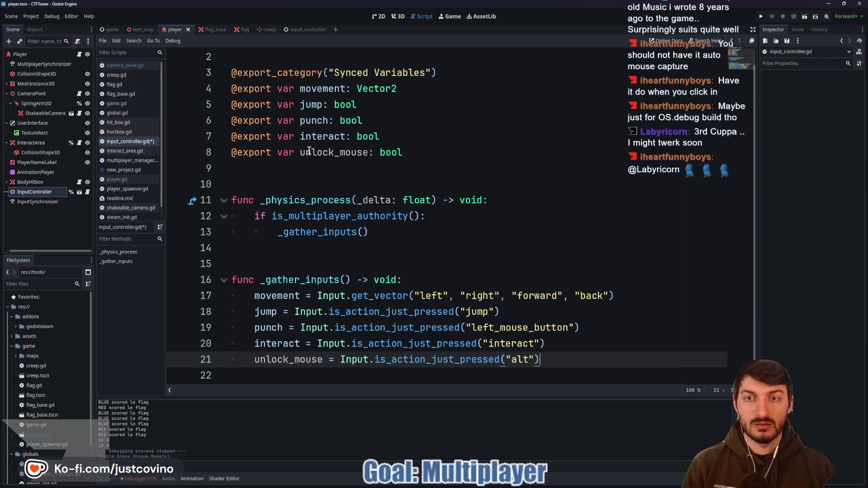
pyautogui.click(415, 153)
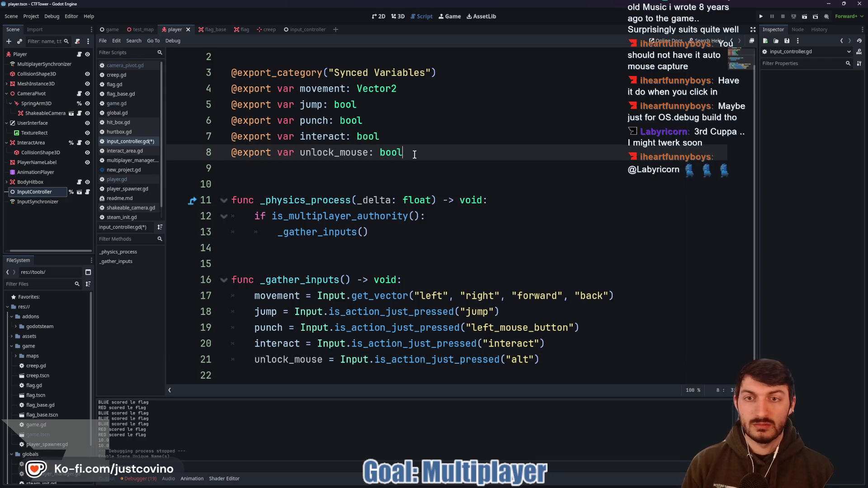
pyautogui.press('Return')
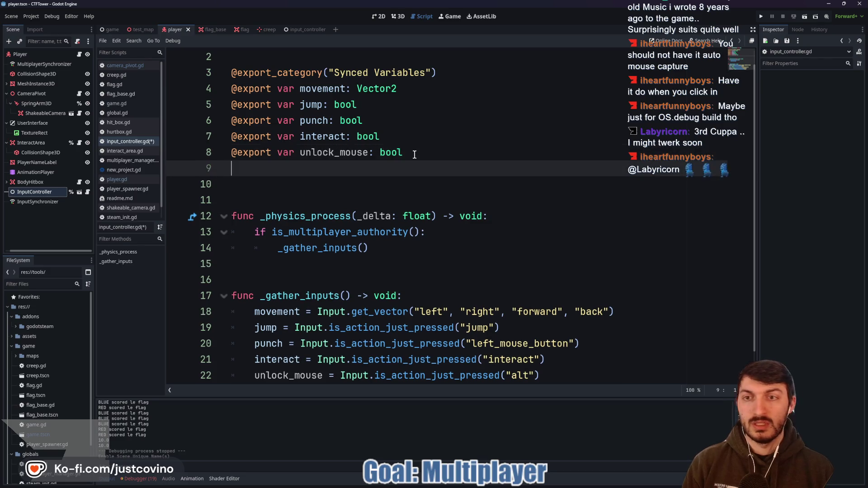
pyautogui.write('@export var lock_mouse: ')
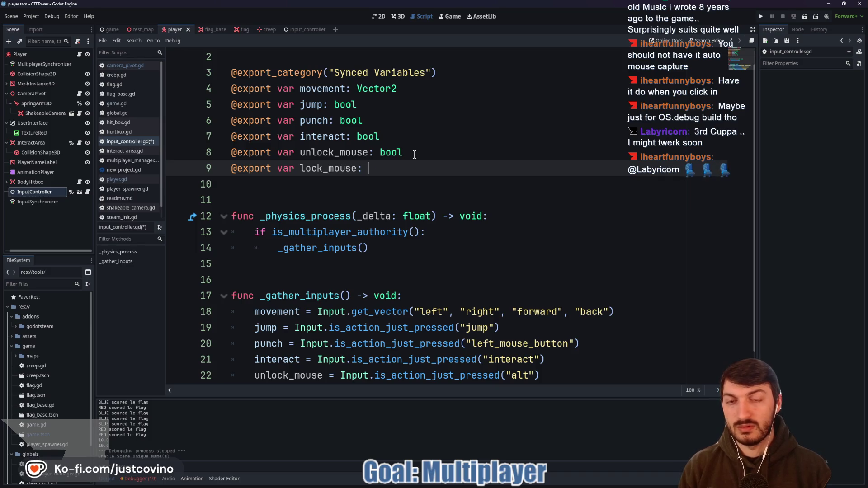
pyautogui.write('bool')
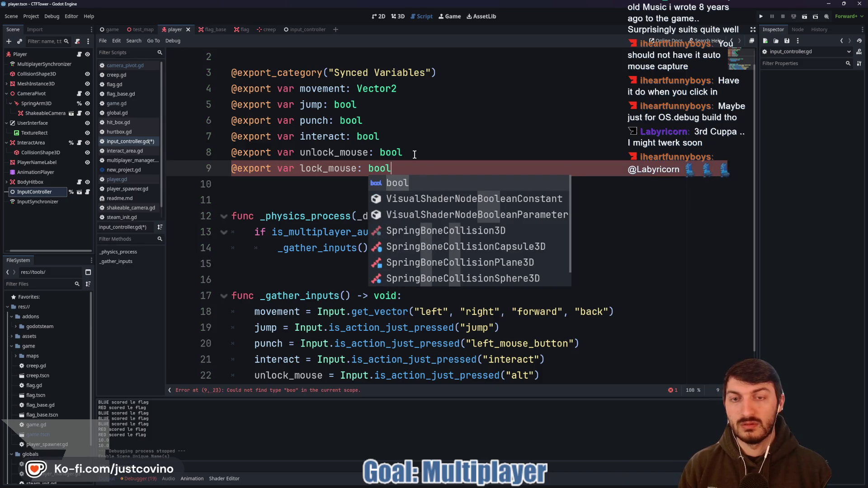
pyautogui.click(559, 374)
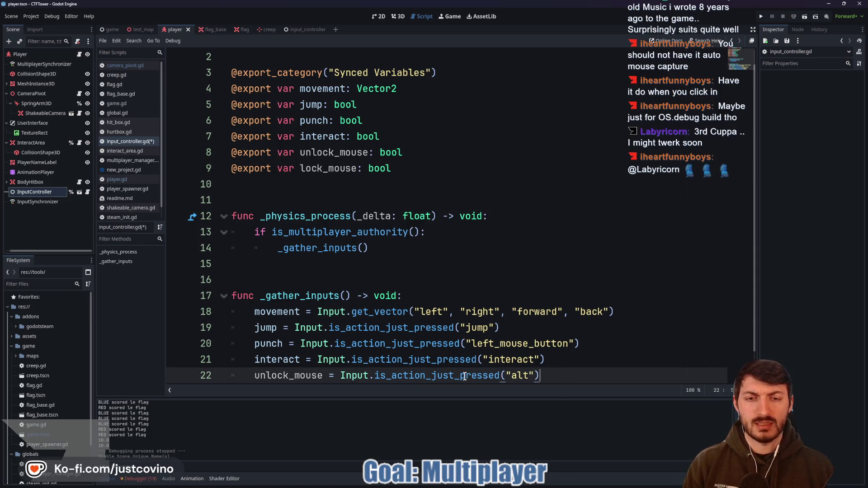
pyautogui.moveTo(392, 168); pyautogui.dragTo(213, 168)
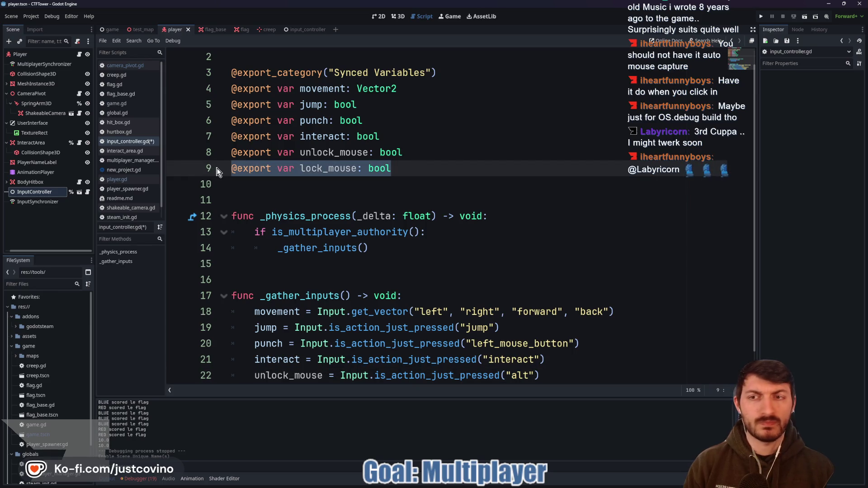
pyautogui.press('BackSpace')
pyautogui.press('BackSpace')
# Change line 21 to set unlock_mouse from Input.is_action_pressed("alt")
pyautogui.moveTo(499, 359)
pyautogui.mouseDown()
pyautogui.moveTo(413, 359)
pyautogui.moveTo(433, 362)
pyautogui.mouseUp()
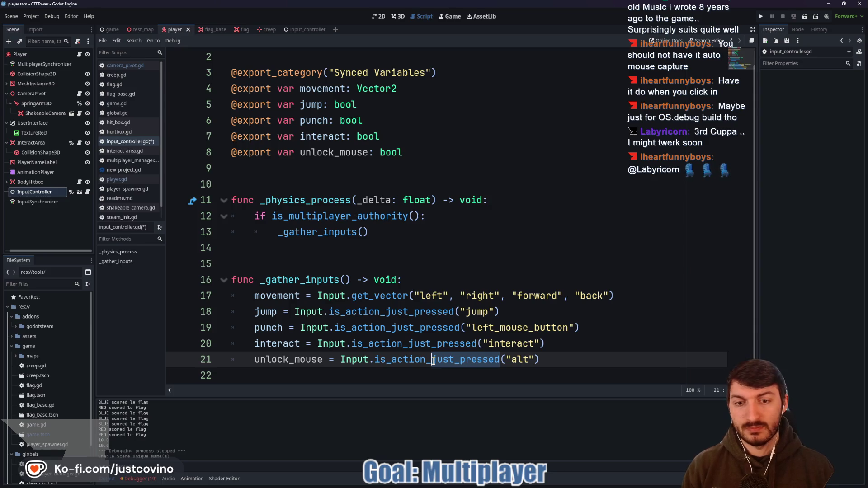
pyautogui.press('BackSpace')
pyautogui.press('BackSpace')
pyautogui.press('BackSpace')
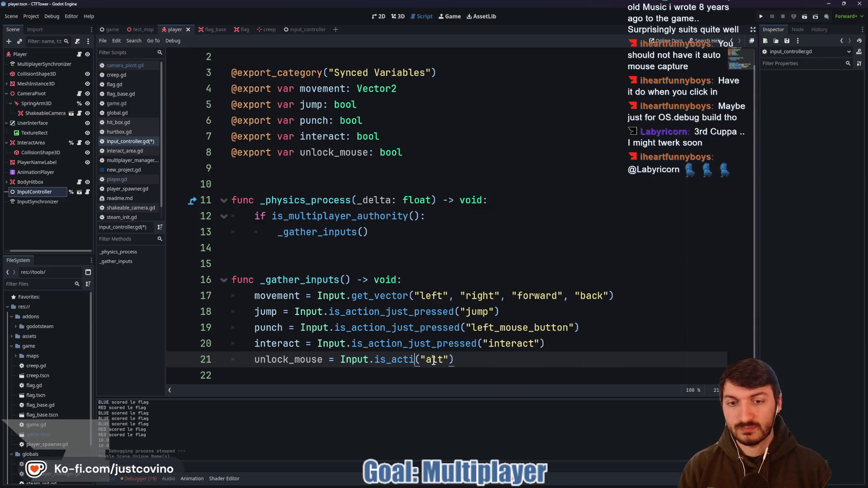
pyautogui.write('pressed')
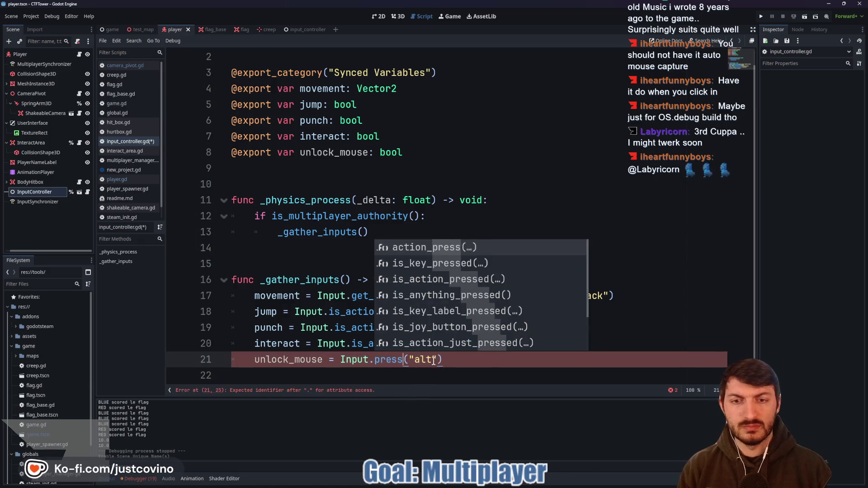
pyautogui.press('Down')
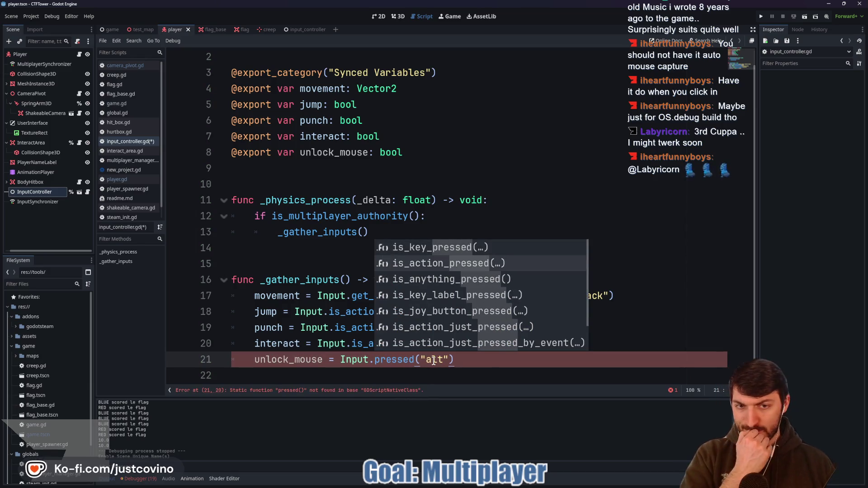
pyautogui.press('Return')
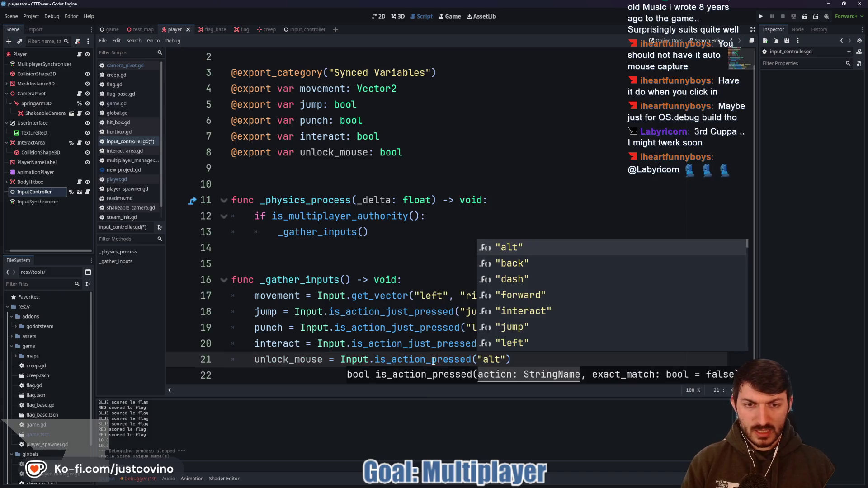
pyautogui.press('Escape')
pyautogui.click(526, 358)
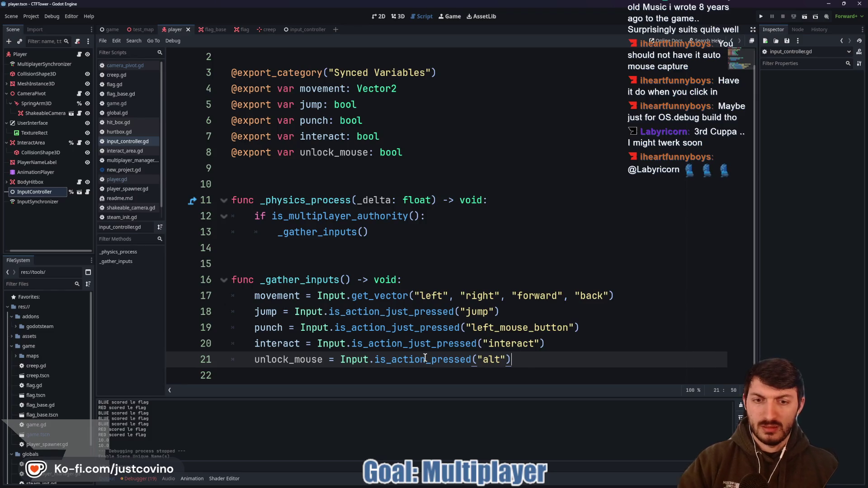
pyautogui.moveTo(424, 358)
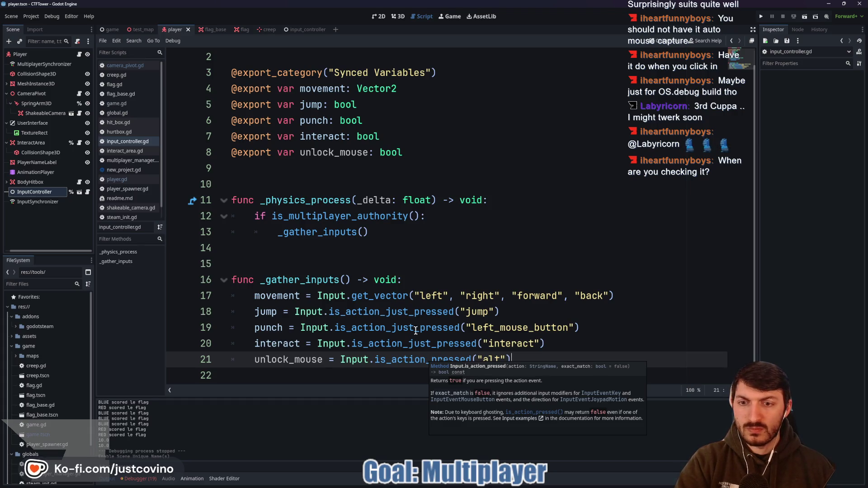
pyautogui.click(402, 154)
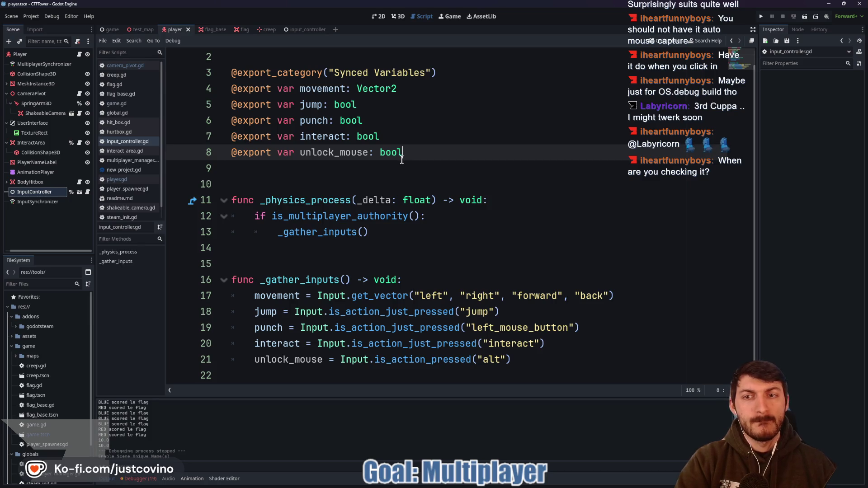
pyautogui.moveTo(401, 159)
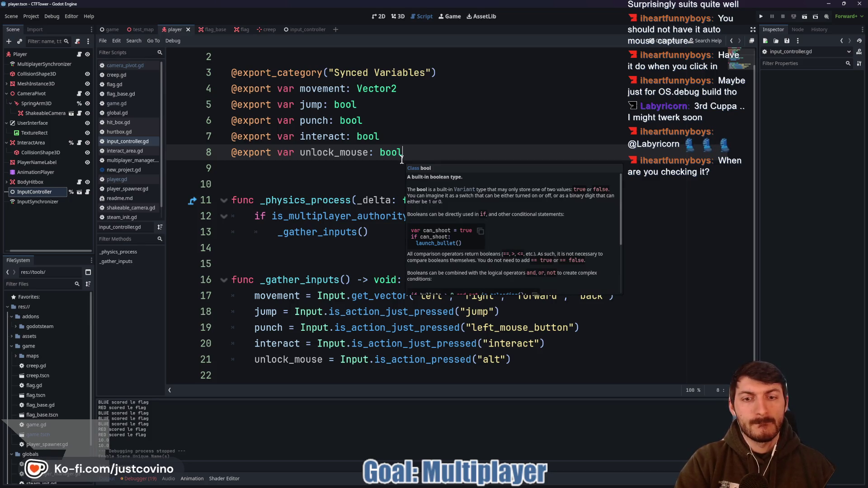
pyautogui.click(432, 360)
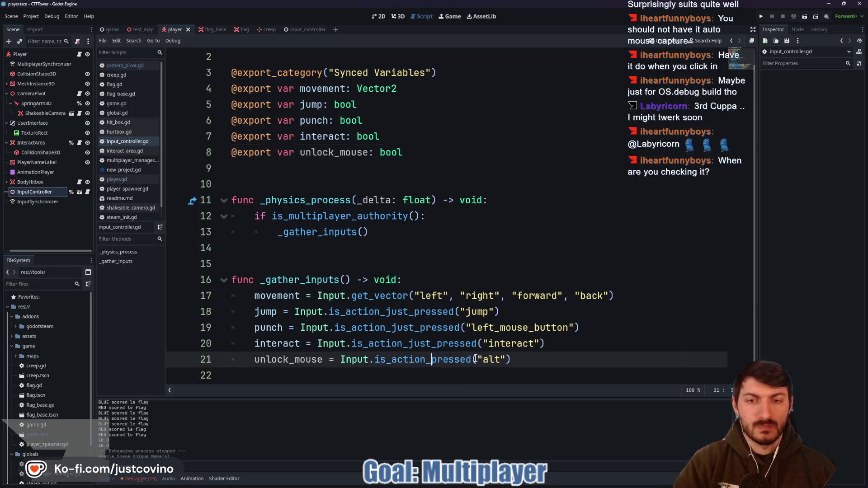
pyautogui.write('just_')
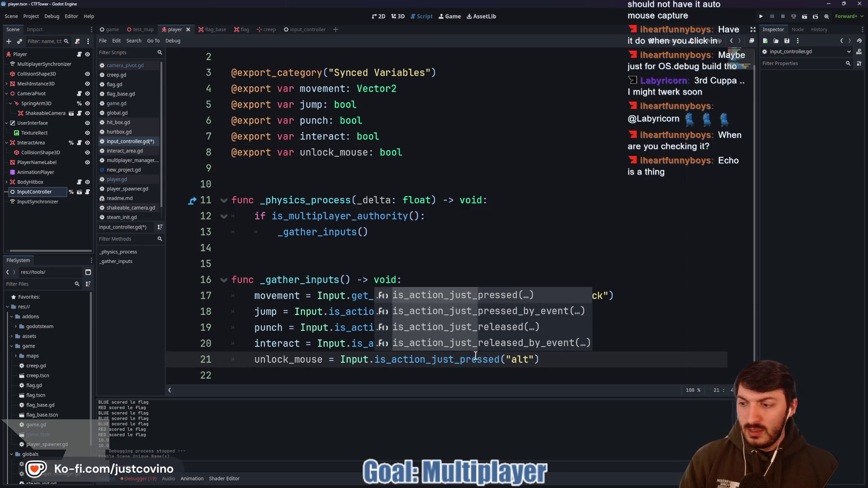
pyautogui.press('Escape')
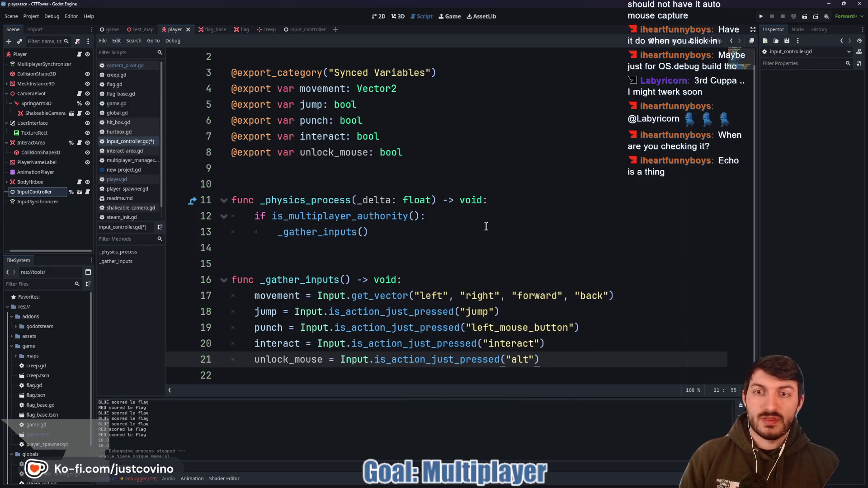
pyautogui.click(434, 159)
pyautogui.press('Return')
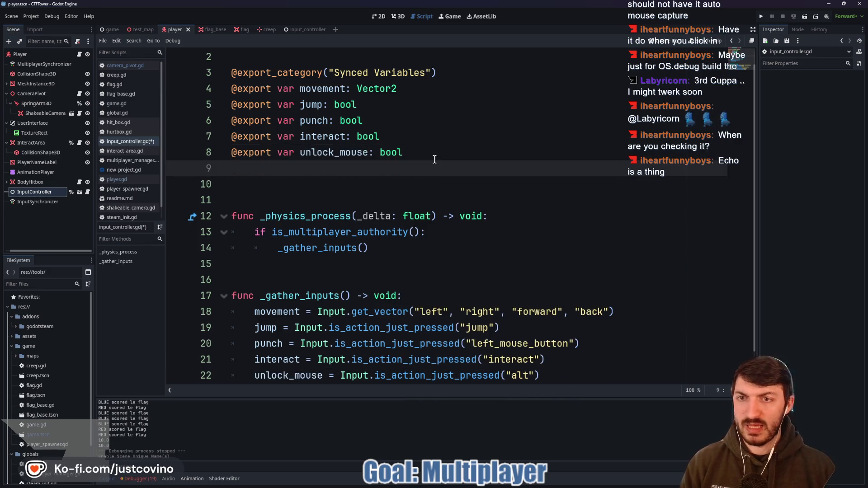
pyautogui.write('@export var lock')
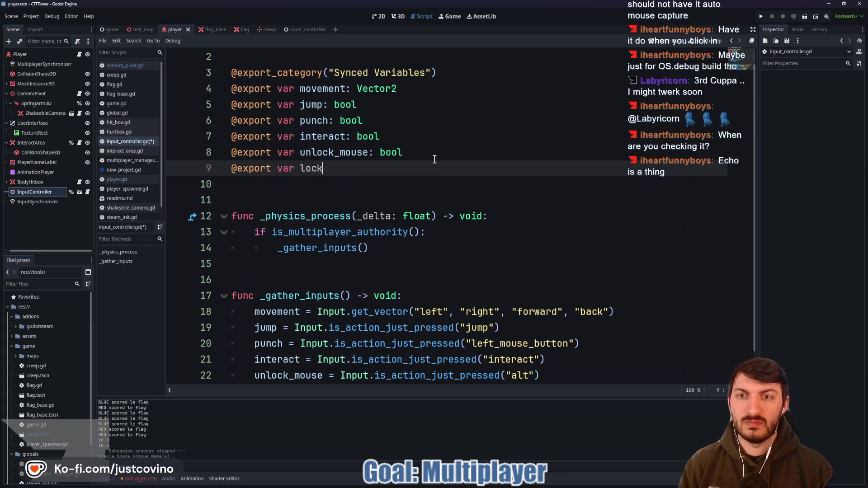
pyautogui.write('_mouse: bool')
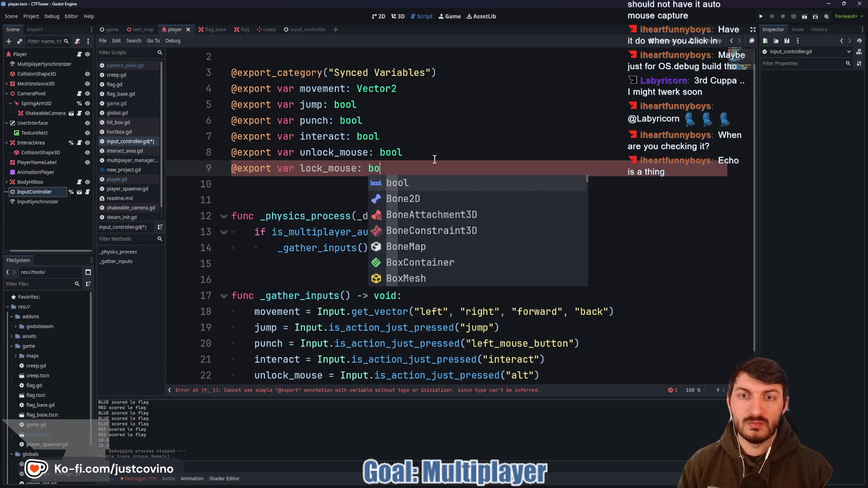
# Add lock_mouse = Input.is_action_just_released("alt") below unlock_mouse and save input_controller.gd
pyautogui.scroll(-1, 532, 255)
pyautogui.click(577, 343)
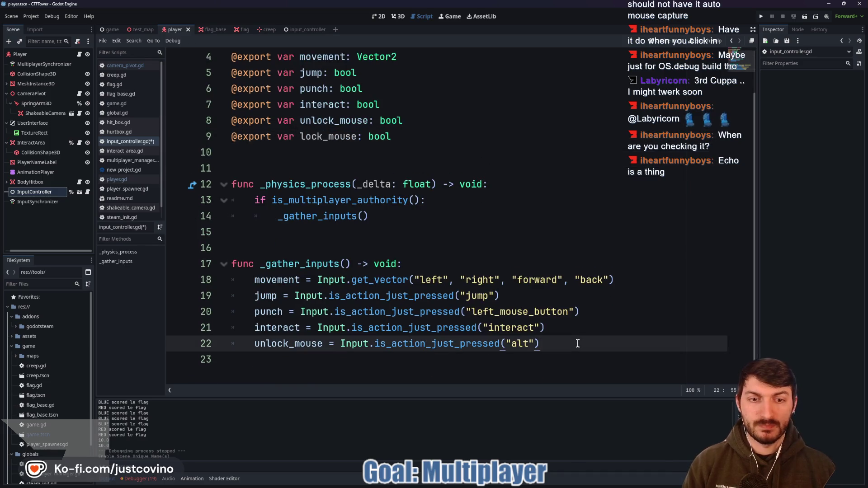
pyautogui.press('Return')
pyautogui.write('ock_mouse = Input')
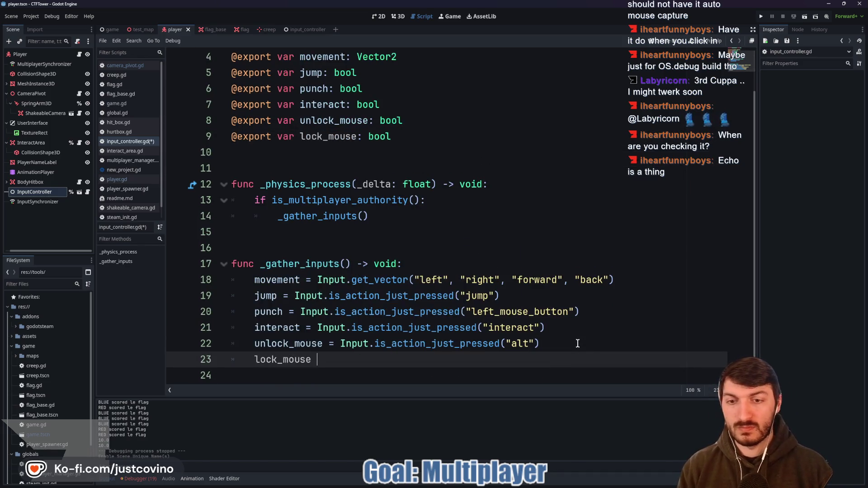
pyautogui.write('.is_actio')
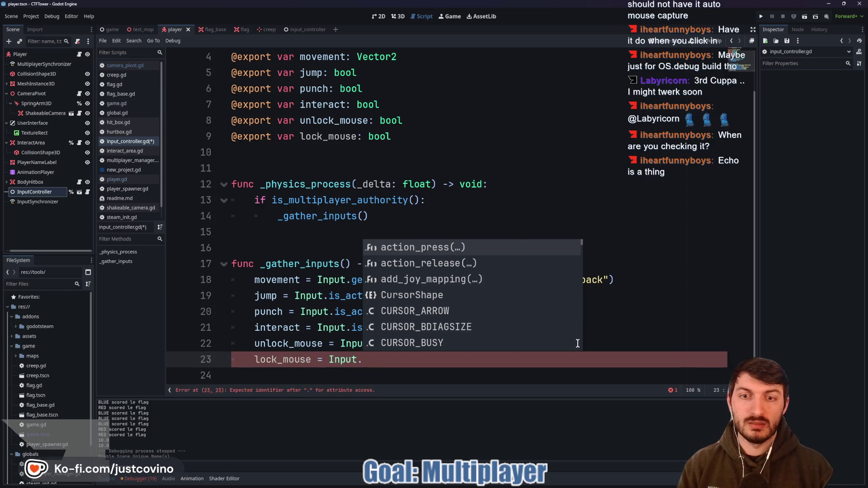
pyautogui.write('n')
pyautogui.press('Down')
pyautogui.press('Down')
pyautogui.press('Return')
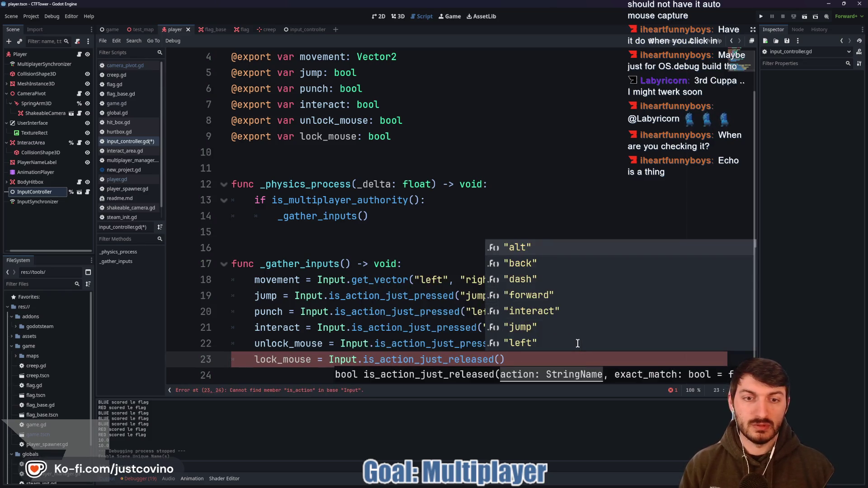
pyautogui.write(':a')
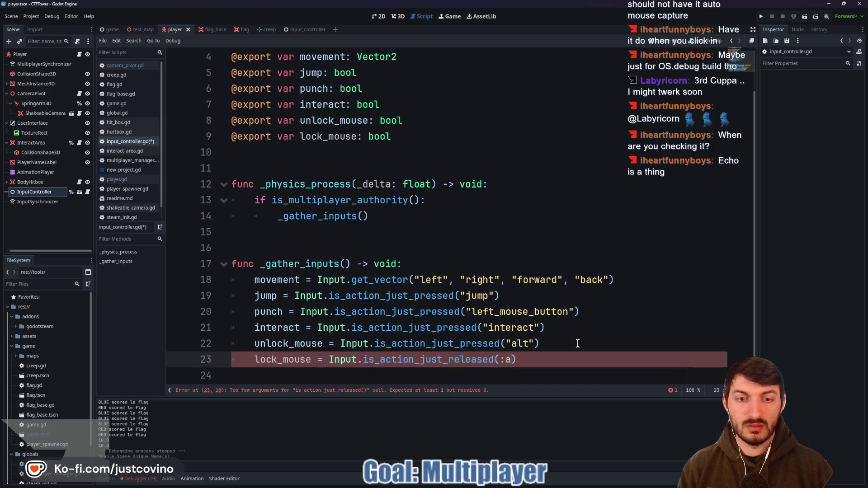
pyautogui.write('"')
pyautogui.press('Return')
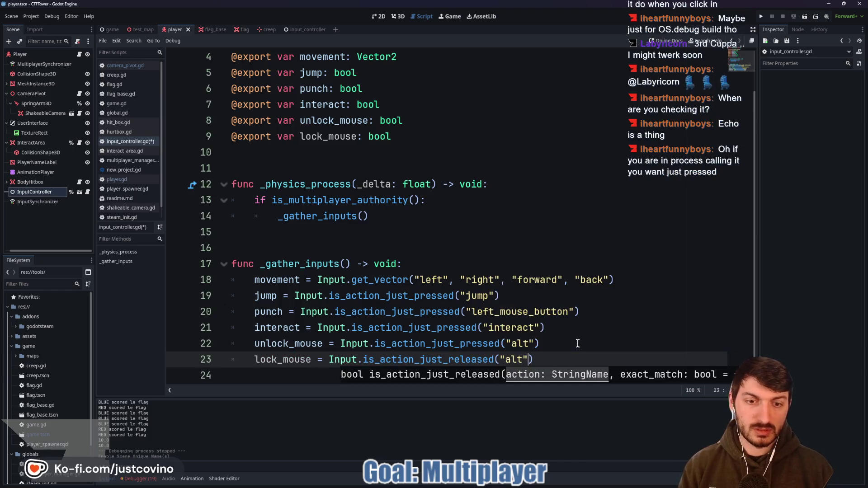
pyautogui.hotkey('ctrl', 's')
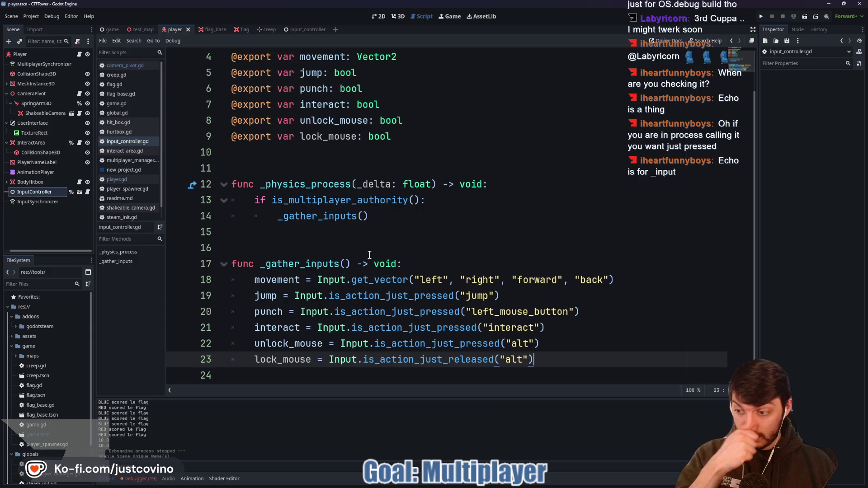
pyautogui.click(369, 232)
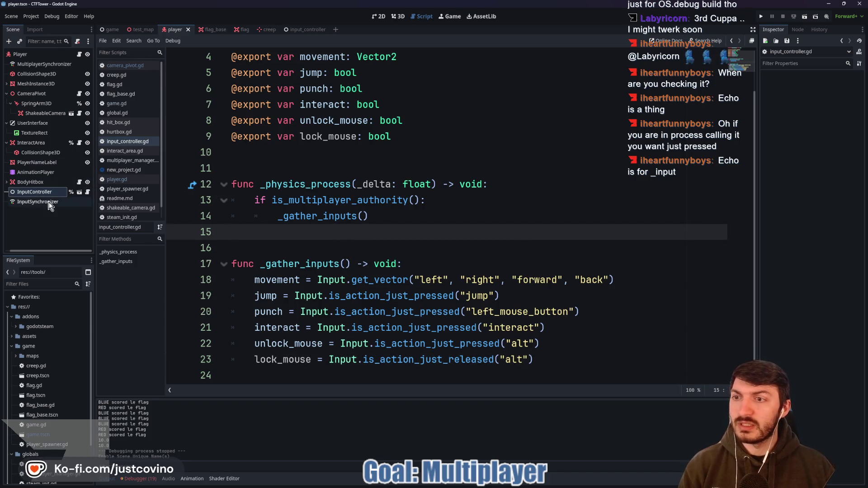
# In camera_pivot.gd, add an #Inputs## block setting MOUSE_MODE_VISIBLE when input_controller.unlock_mouse is true
pyautogui.click(79, 94)
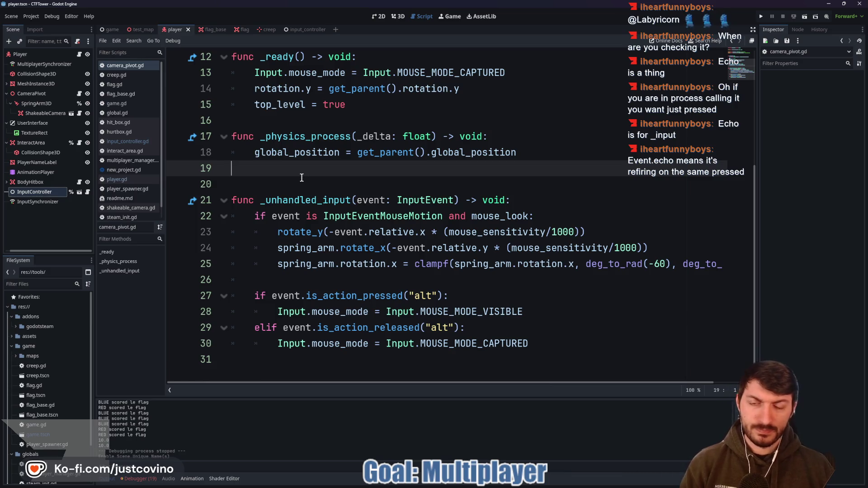
pyautogui.press('Return')
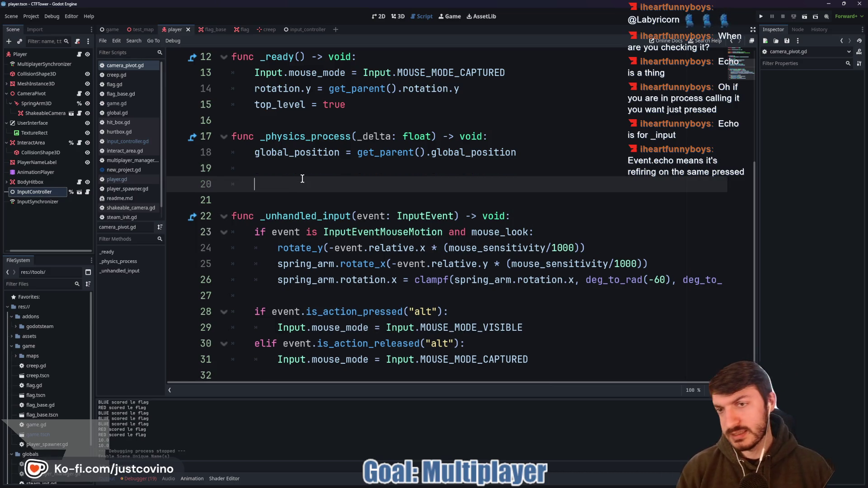
pyautogui.write('#')
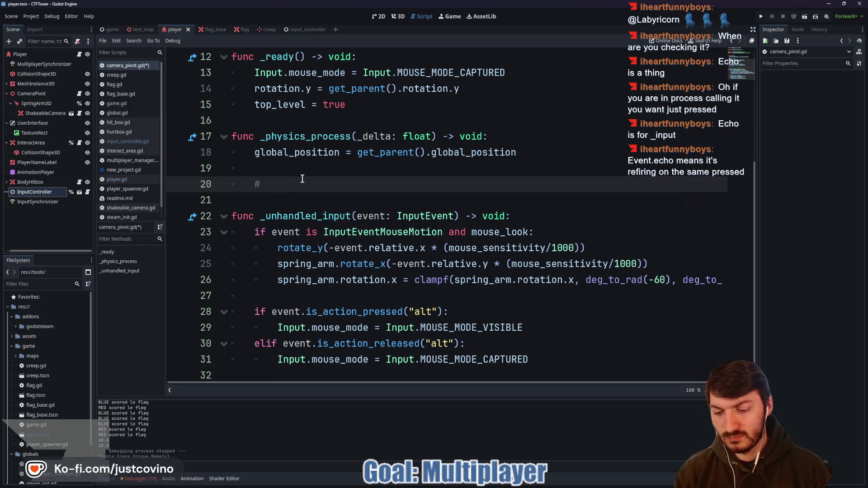
pyautogui.write('Inputs##')
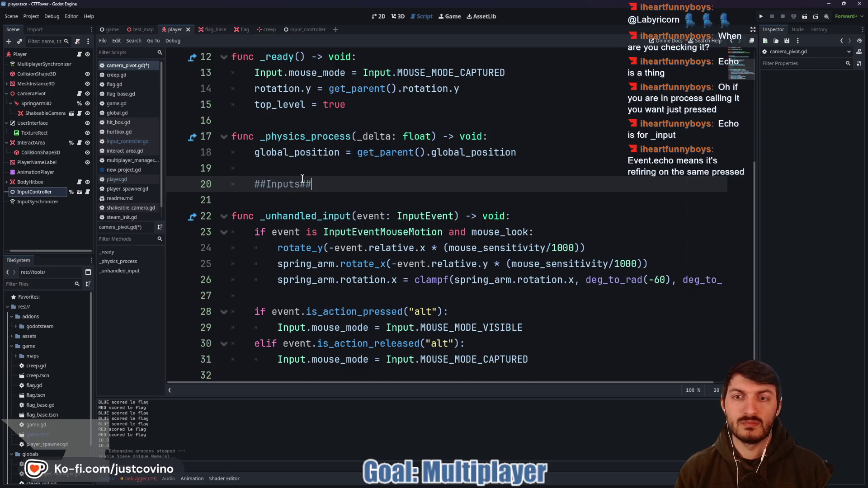
pyautogui.press('Return')
pyautogui.write('if')
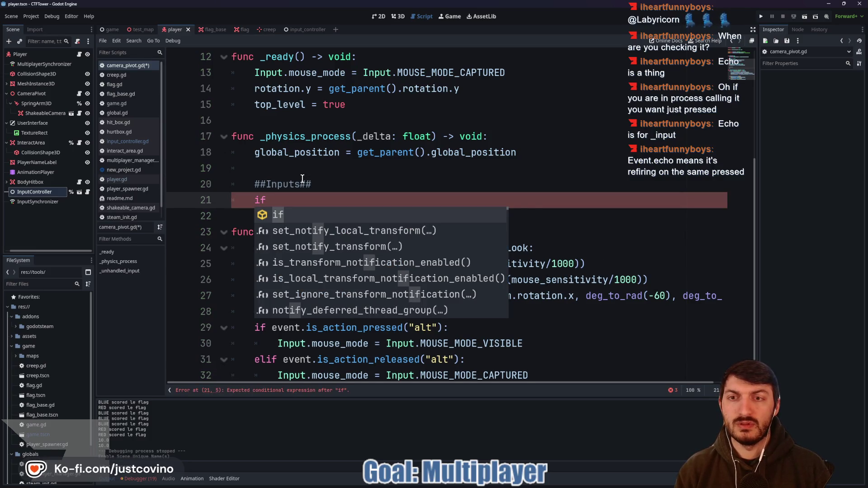
pyautogui.press('Return')
pyautogui.write('.')
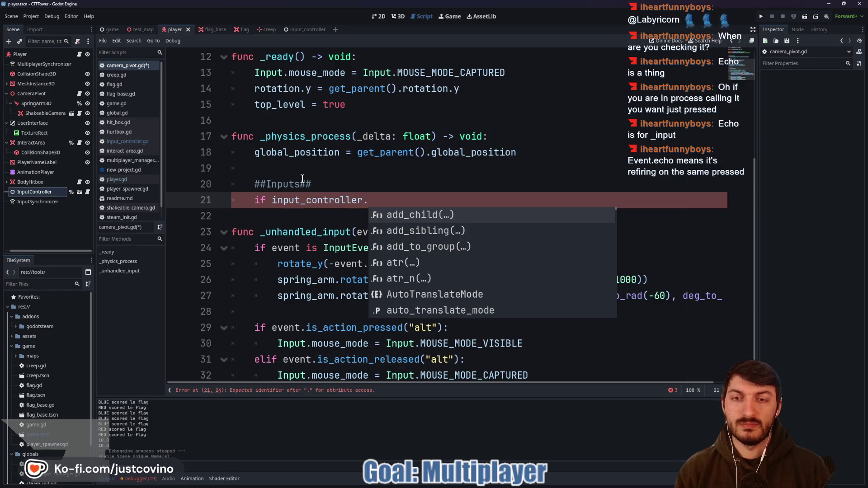
pyautogui.write('unlock')
pyautogui.press('Return')
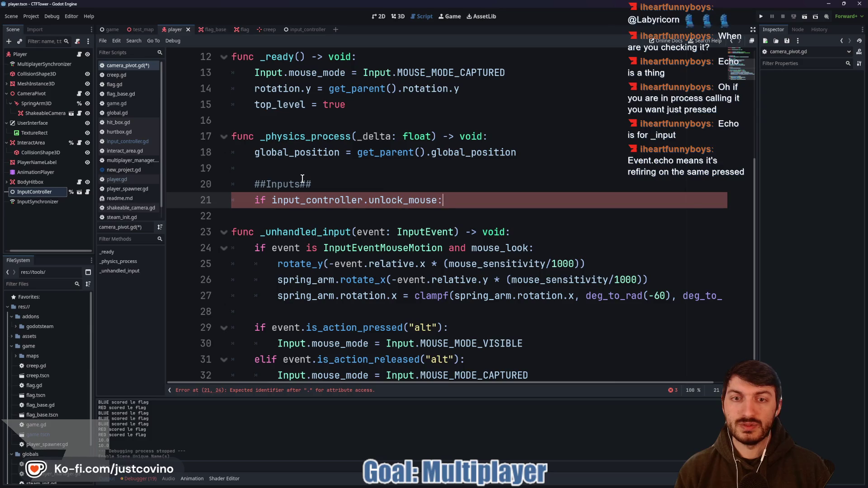
pyautogui.press('Return')
pyautogui.write('Input.mou')
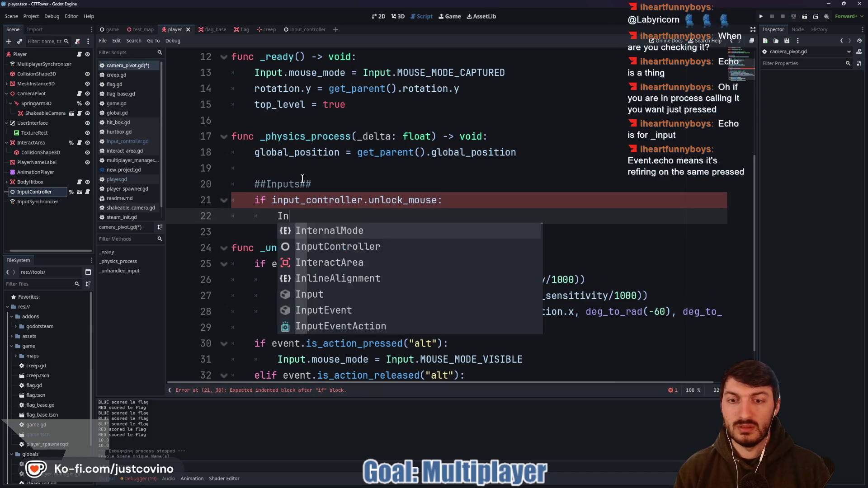
pyautogui.press('Return')
pyautogui.write('= ')
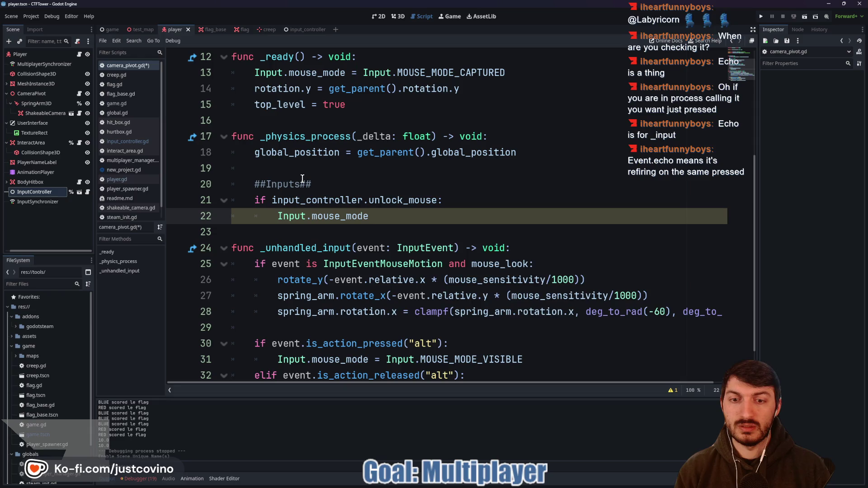
pyautogui.write('Input.')
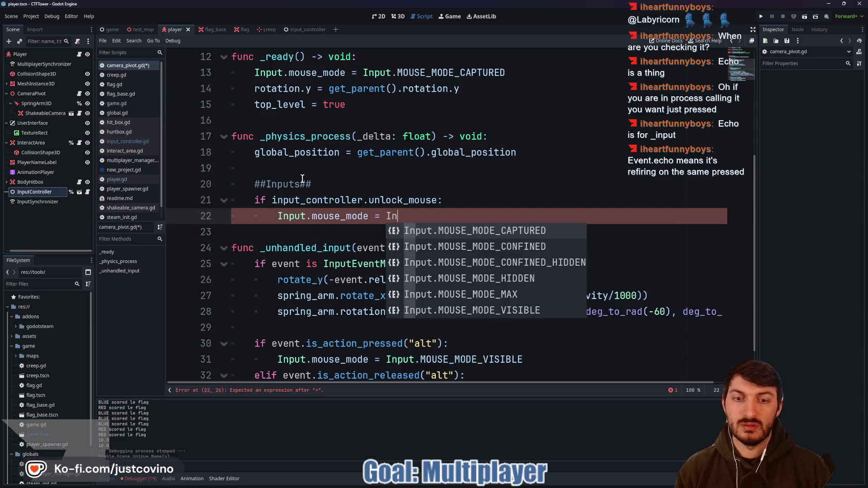
pyautogui.write('MOUSE_MODE')
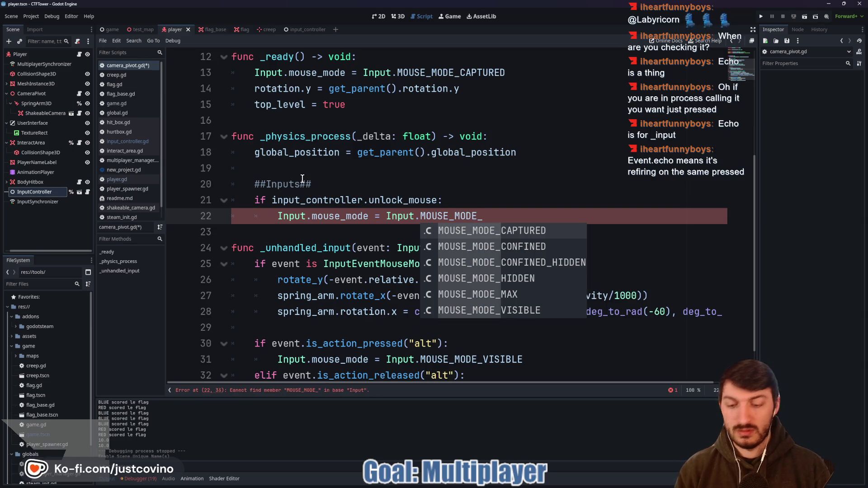
pyautogui.write('_VI')
pyautogui.press('Return')
pyautogui.press('Return')
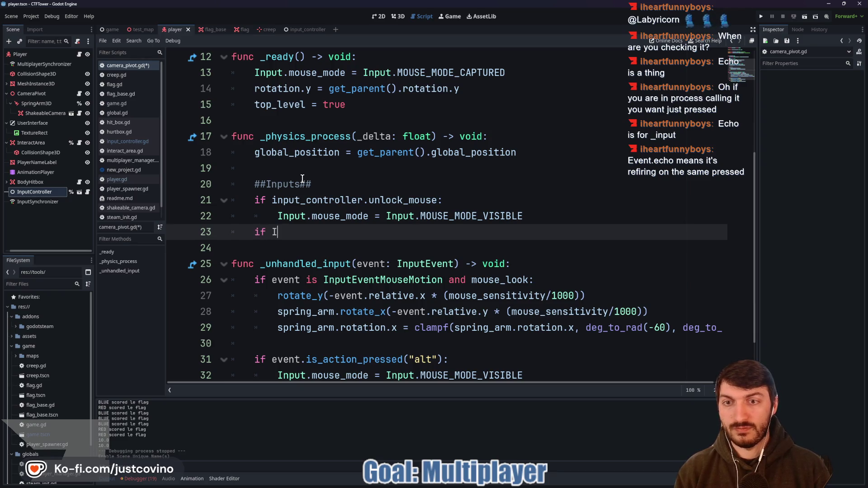
# Add an input_controller.lock_mouse branch setting MOUSE_MODE_CAPTURED, then select the old alt-key mouse-mode lines
pyautogui.write('nputE')
pyautogui.press('BackSpace')
pyautogui.press('BackSpace')
pyautogui.press('BackSpace')
pyautogui.press('BackSpace')
pyautogui.press('BackSpace')
pyautogui.write('uin')
pyautogui.press('BackSpace')
pyautogui.press('BackSpace')
pyautogui.press('BackSpace')
pyautogui.write('input_control')
pyautogui.press('Return')
pyautogui.write('.lock')
pyautogui.press('Return')
pyautogui.write(':')
pyautogui.press('Return')
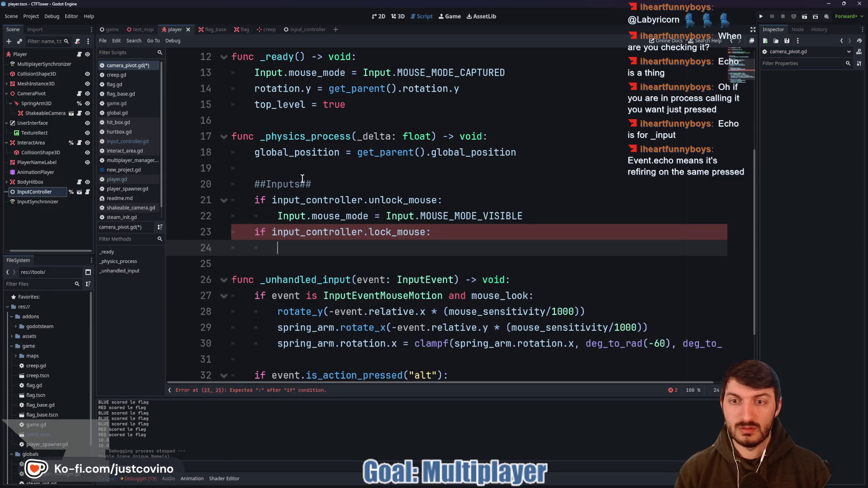
pyautogui.write('Input.mouse_mode = In')
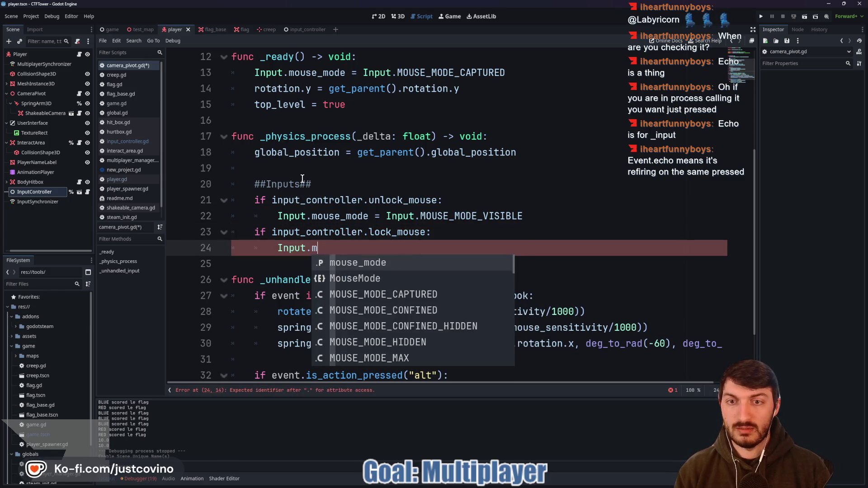
pyautogui.write('put')
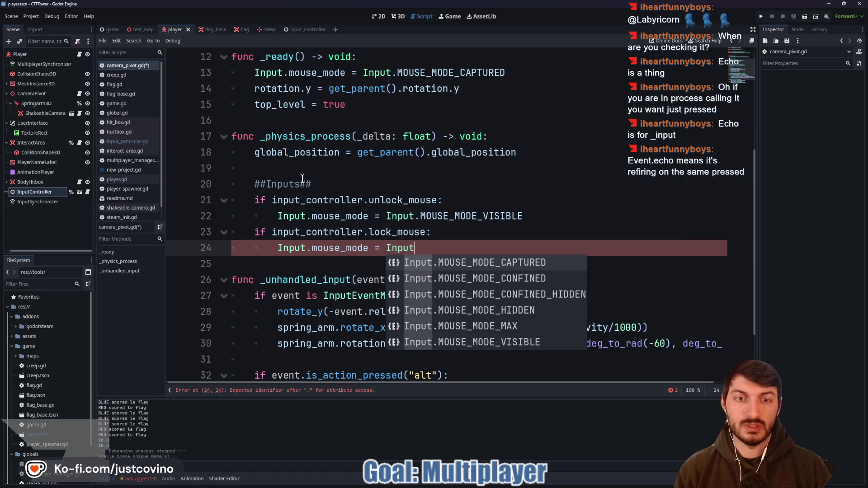
pyautogui.write('.action')
pyautogui.press('Return')
pyautogui.press('BackSpace')
pyautogui.press('BackSpace')
pyautogui.press('BackSpace')
pyautogui.press('BackSpace')
pyautogui.press('BackSpace')
pyautogui.press('BackSpace')
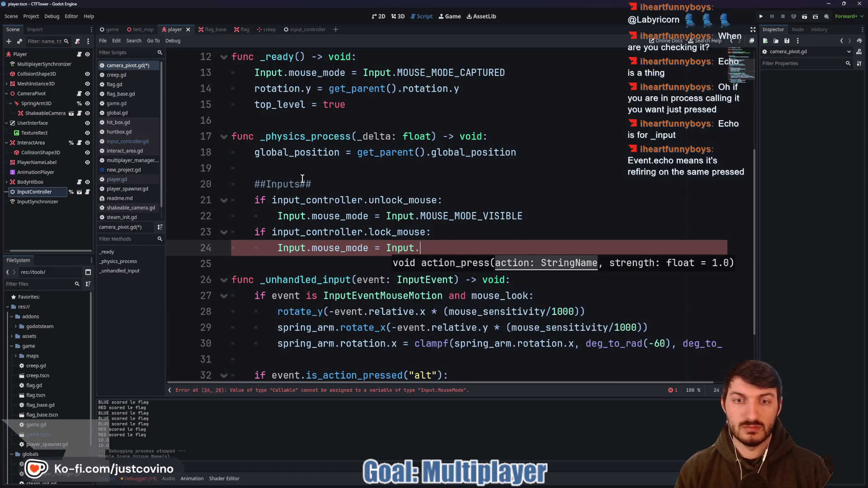
pyautogui.write('MOU')
pyautogui.press('Return')
pyautogui.scroll(-2, 303, 179)
pyautogui.moveTo(573, 343); pyautogui.dragTo(204, 296)
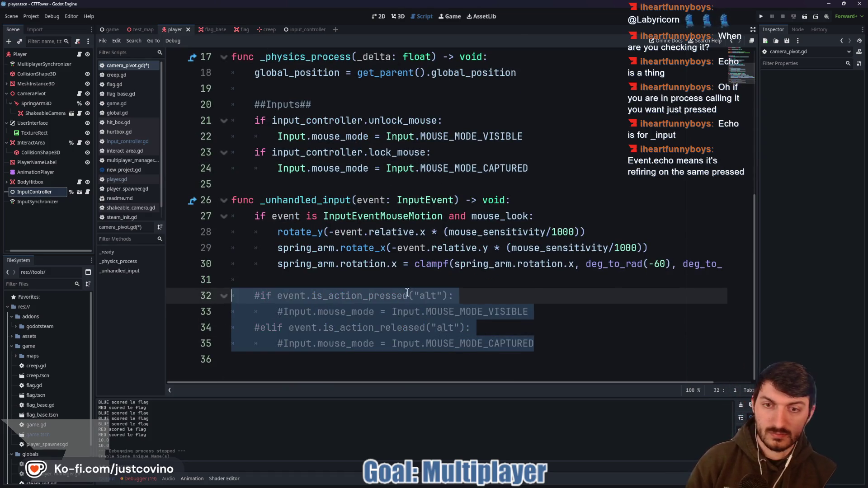
pyautogui.hotkey('ctrl', 'k')
pyautogui.click(271, 280)
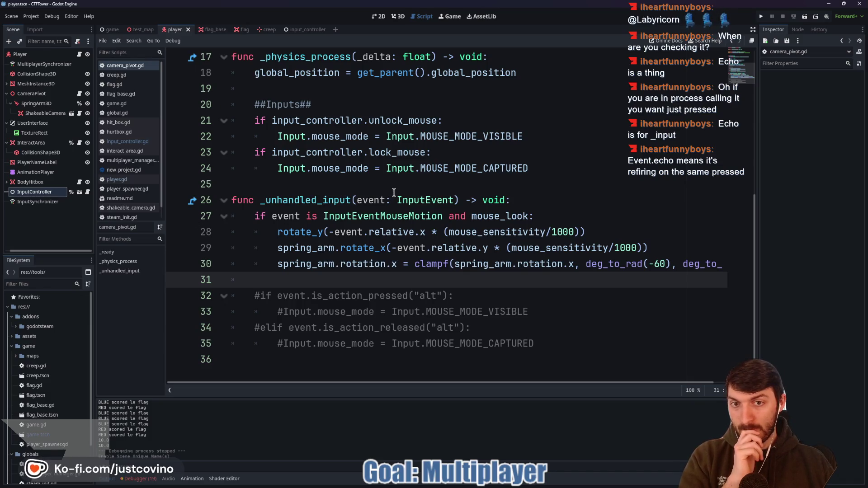
pyautogui.moveTo(308, 202)
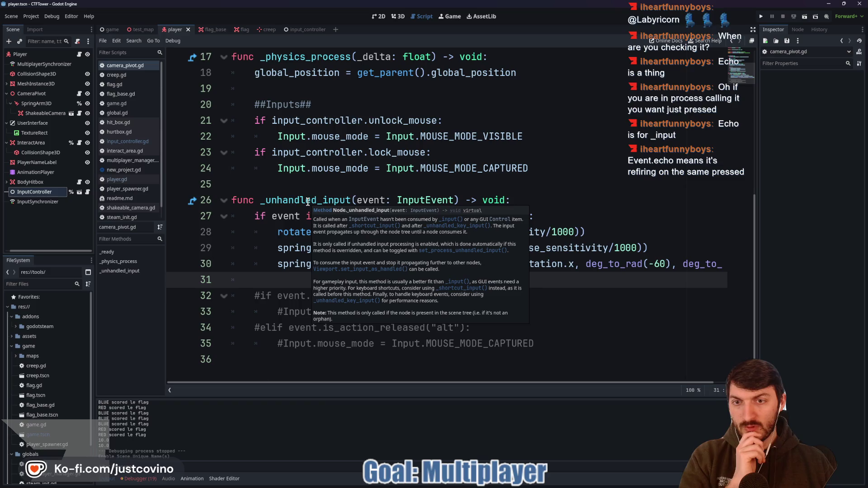
pyautogui.click(50, 202)
# Add InputController's unlock_mouse and lock_mouse to the InputSynchronizer's synced properties
pyautogui.click(131, 407)
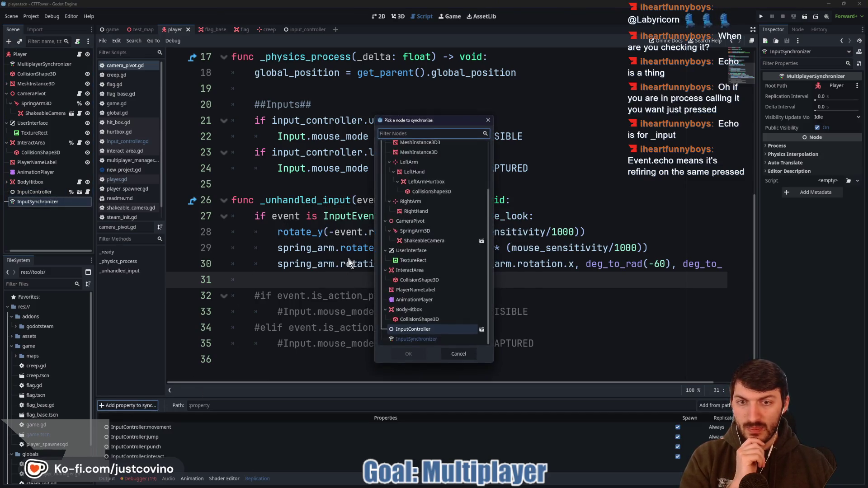
pyautogui.click(421, 329)
pyautogui.click(416, 354)
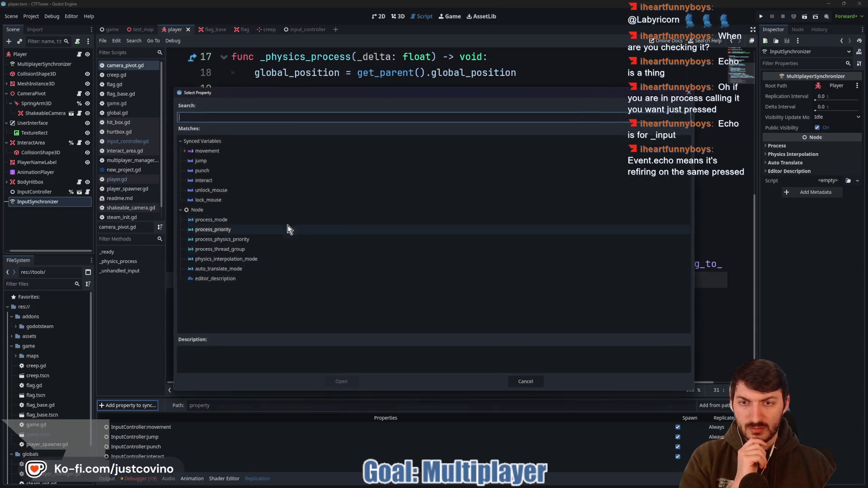
pyautogui.click(332, 379)
pyautogui.click(138, 406)
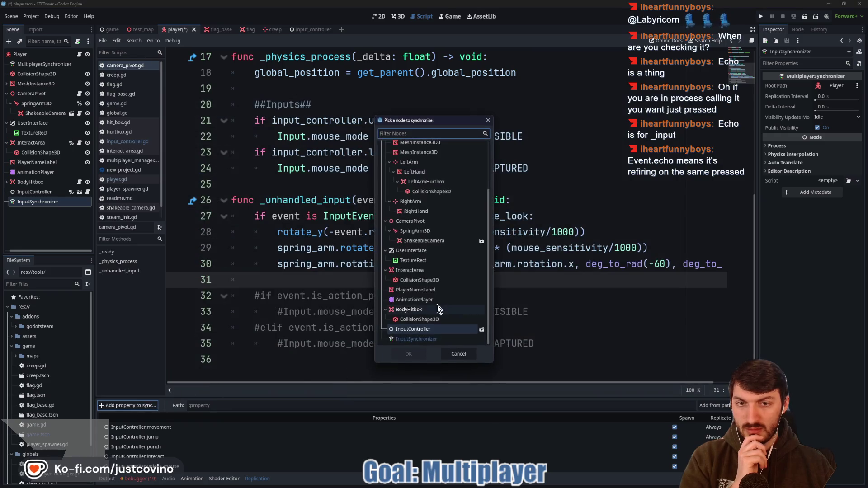
pyautogui.click(438, 330)
pyautogui.click(409, 353)
pyautogui.click(209, 199)
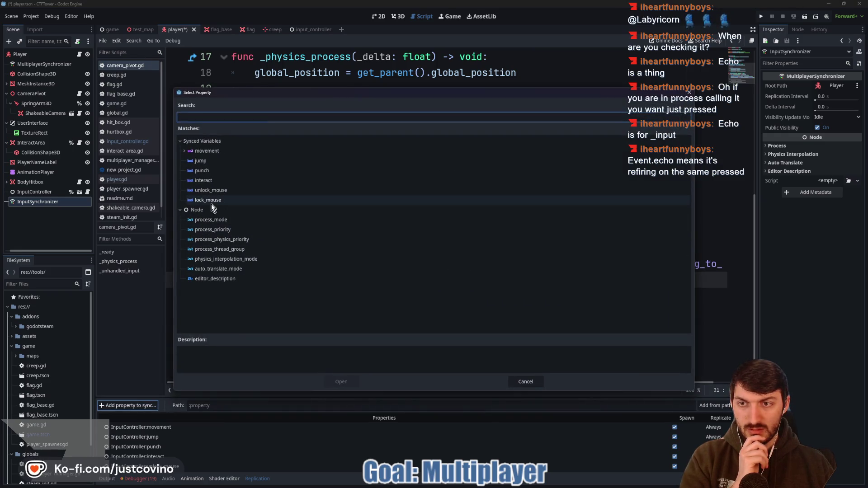
pyautogui.click(341, 381)
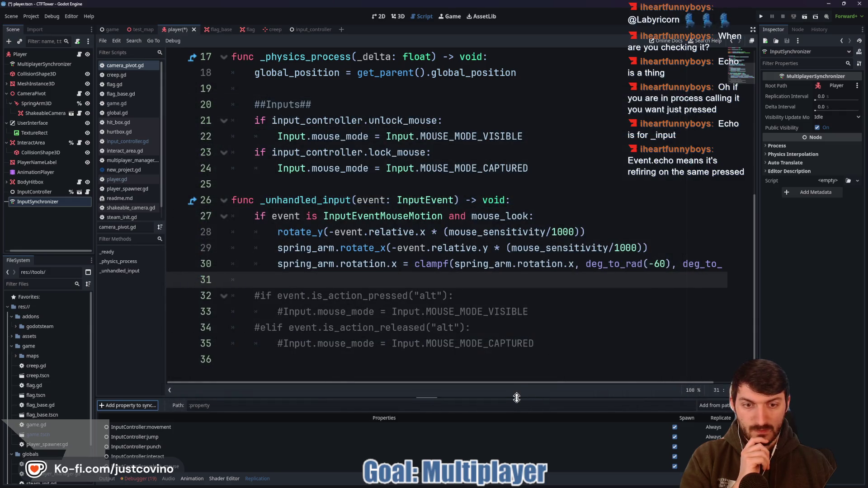
# Set interact, unlock_mouse and lock_mouse to replicate On Change
pyautogui.moveTo(516, 397); pyautogui.dragTo(516, 243)
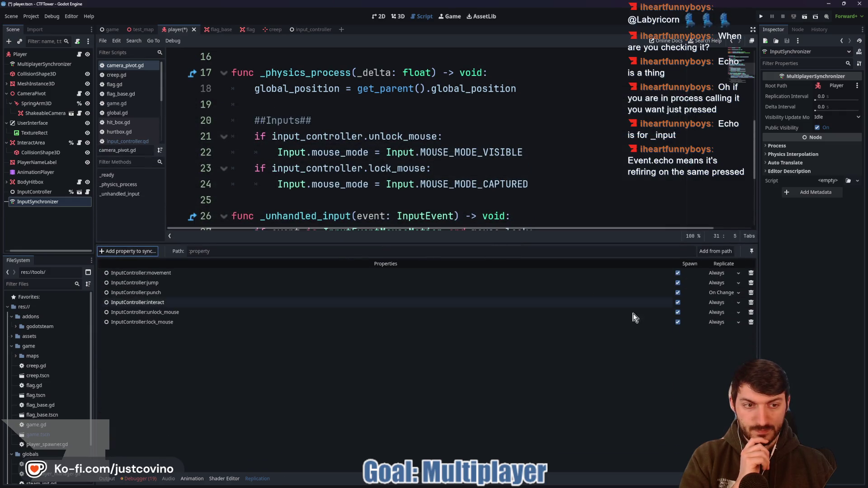
pyautogui.click(723, 311)
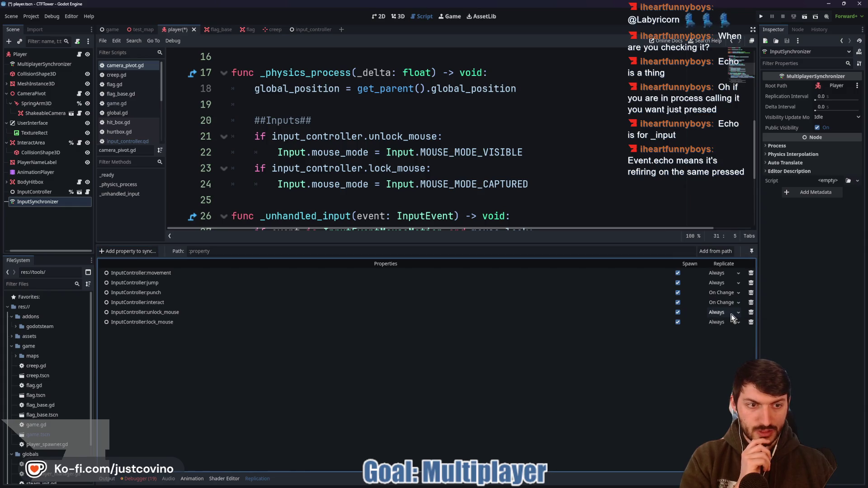
pyautogui.click(726, 339)
pyautogui.click(734, 322)
pyautogui.click(725, 349)
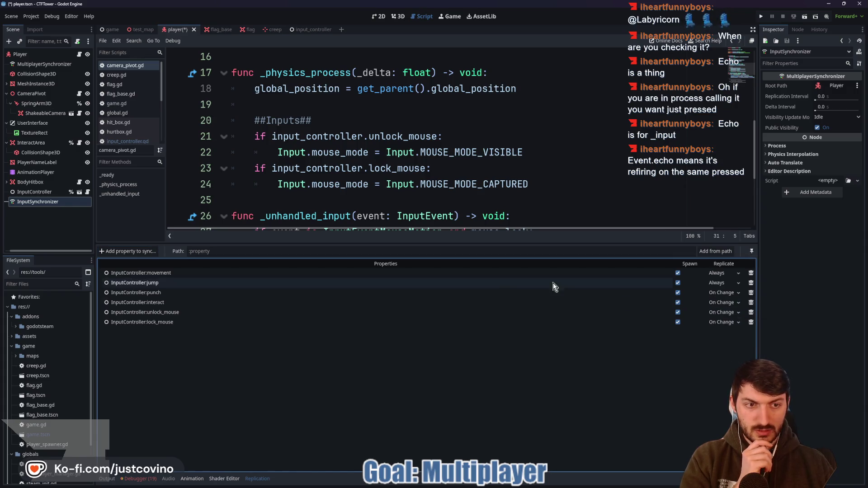
pyautogui.moveTo(438, 242); pyautogui.dragTo(438, 382)
pyautogui.click(372, 216)
# Save and run the game, hosting a match in one window and joining from the other
pyautogui.hotkey('ctrl', 's')
pyautogui.press('F5')
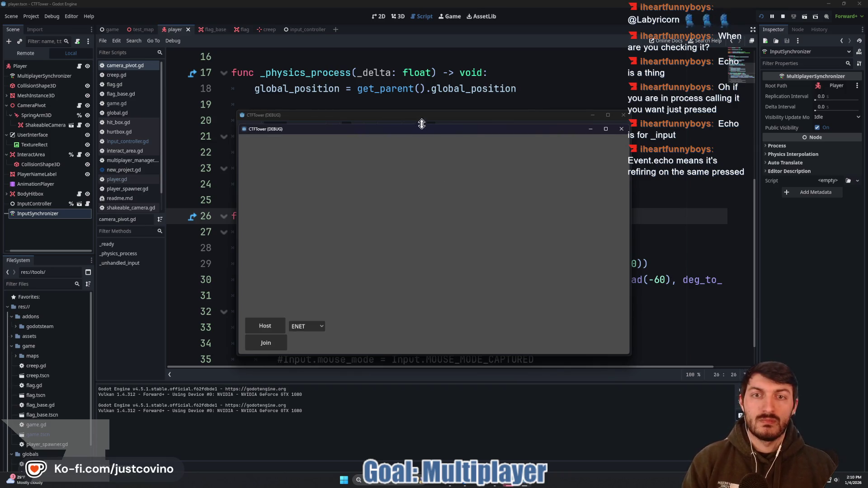
pyautogui.moveTo(321, 121); pyautogui.dragTo(194, 110)
pyautogui.click(50, 316)
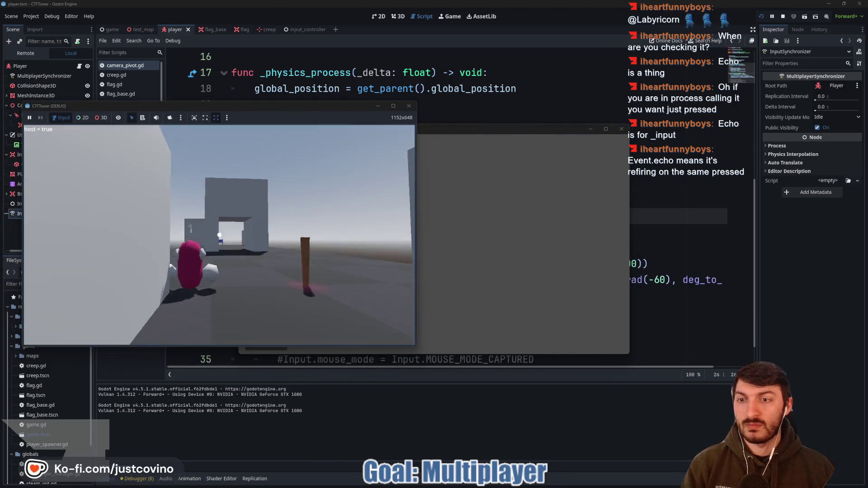
pyautogui.moveTo(486, 131)
pyautogui.mouseDown()
pyautogui.moveTo(222, 235)
pyautogui.moveTo(644, 139)
pyautogui.moveTo(683, 118)
pyautogui.mouseUp()
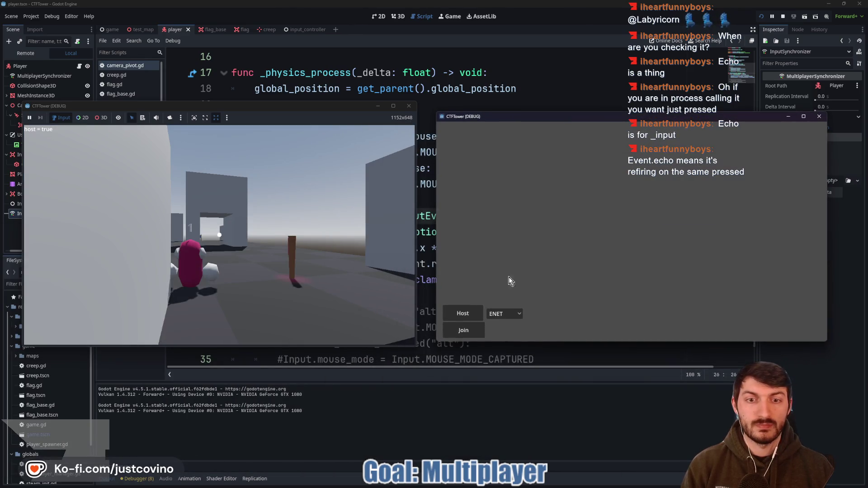
pyautogui.click(463, 330)
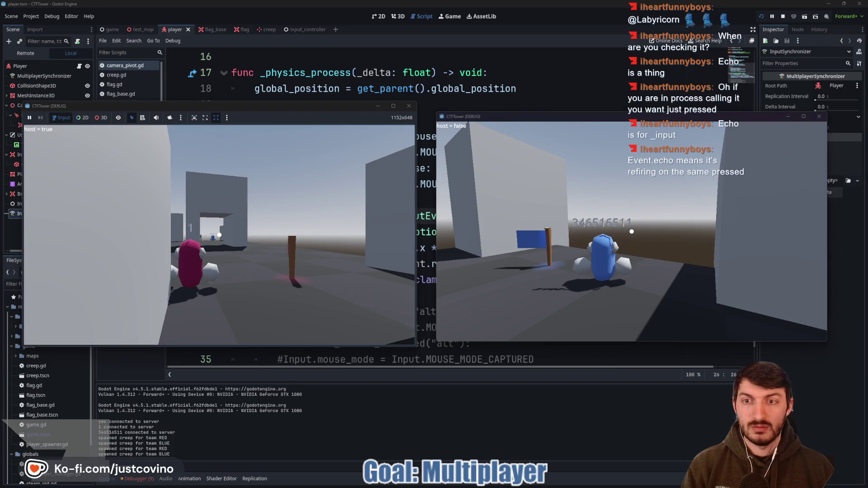
# Walk the host and client players toward the archway, then stop the game
pyautogui.press('w')
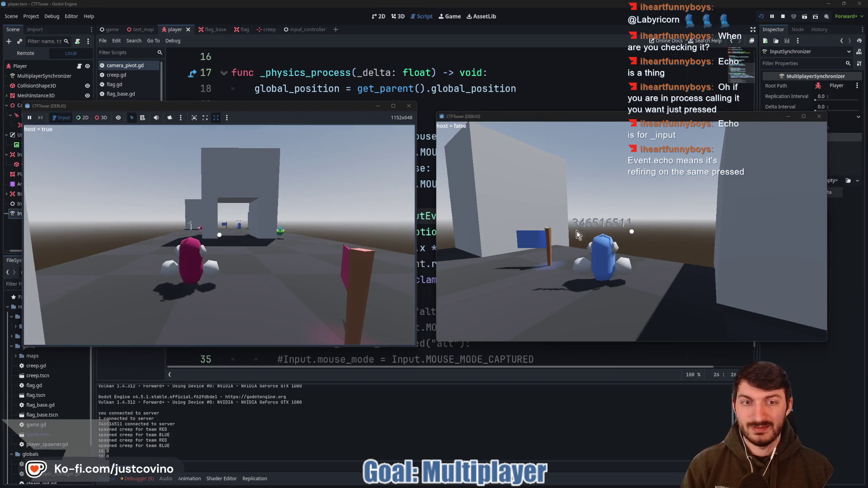
pyautogui.press('w')
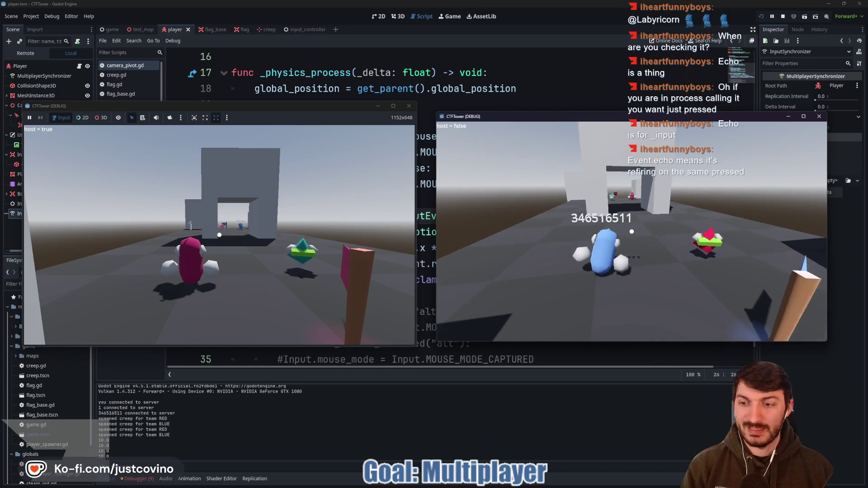
pyautogui.press('w')
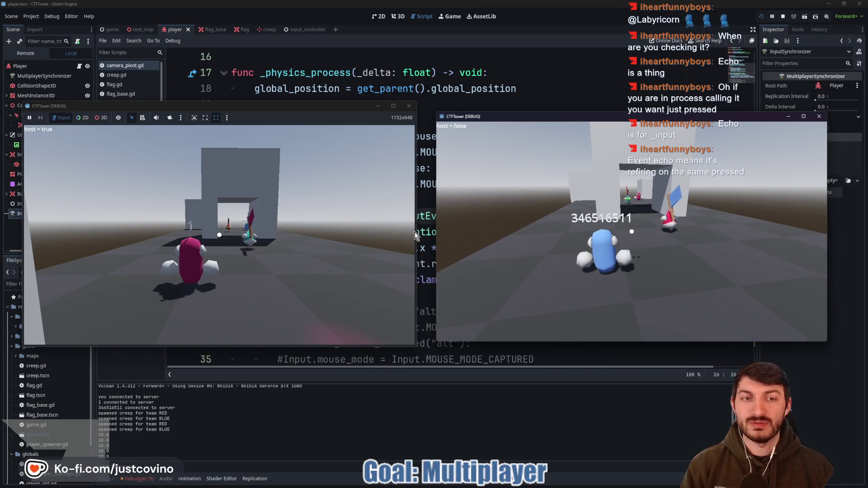
pyautogui.press('w')
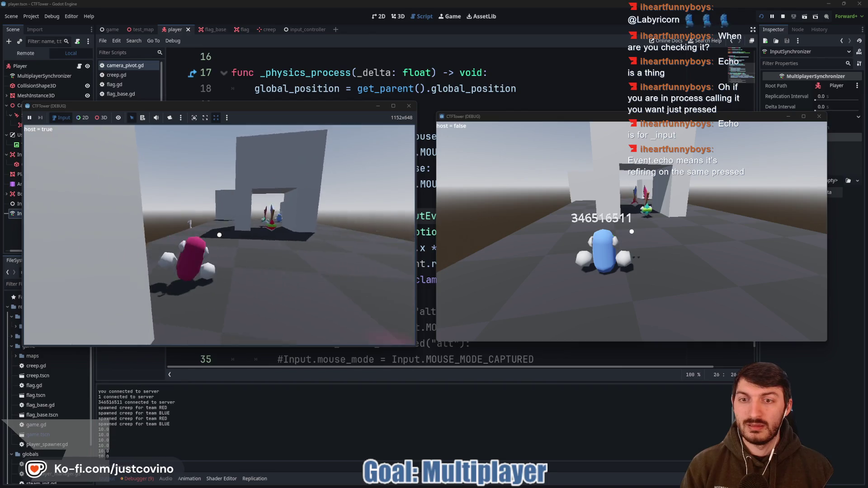
pyautogui.click(588, 204)
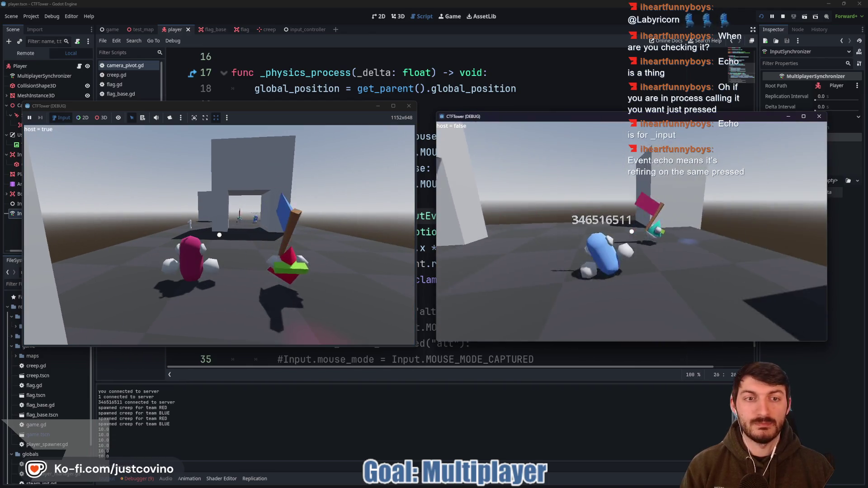
pyautogui.press('w')
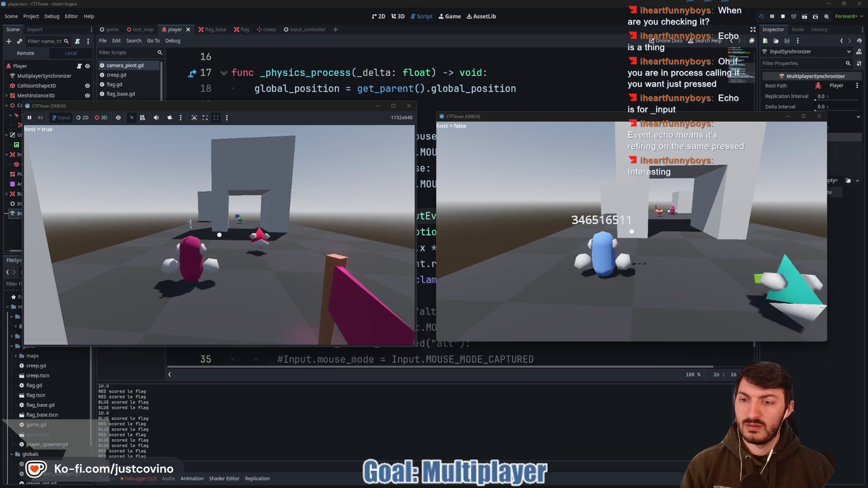
pyautogui.press('F8')
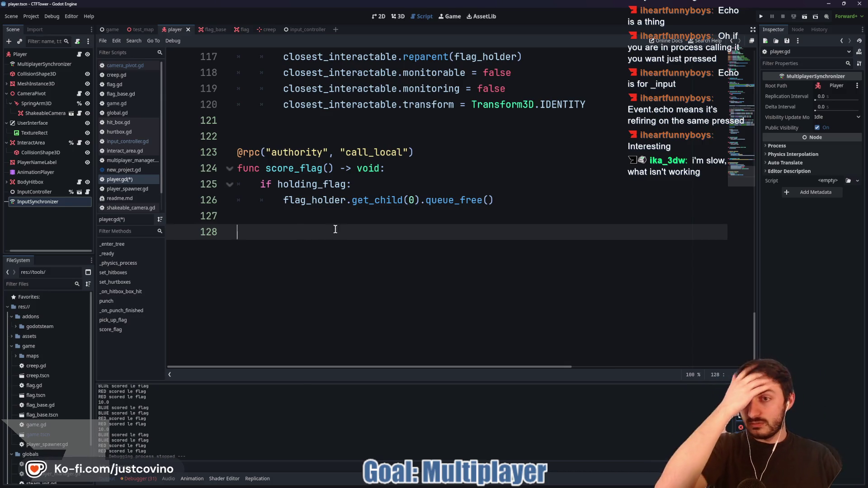
# Delete the extra blank lines 86–87 in player.gd, then go to the last line 127
pyautogui.scroll(7, 334, 229)
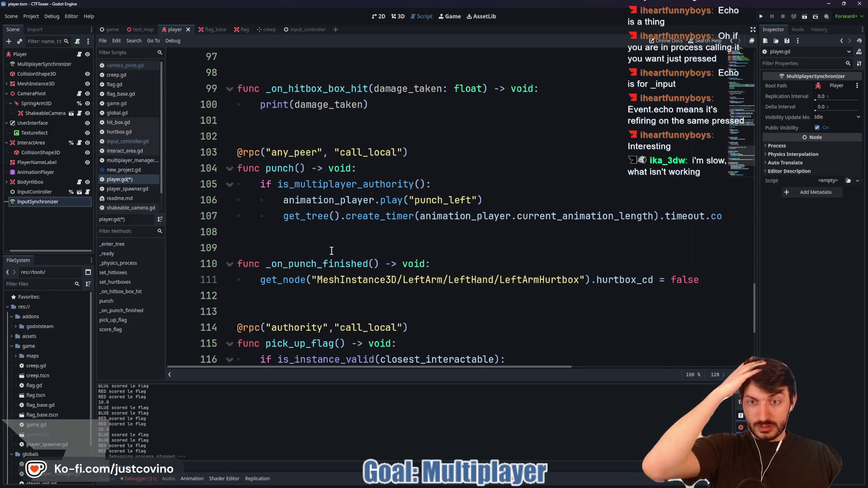
pyautogui.scroll(1, 330, 251)
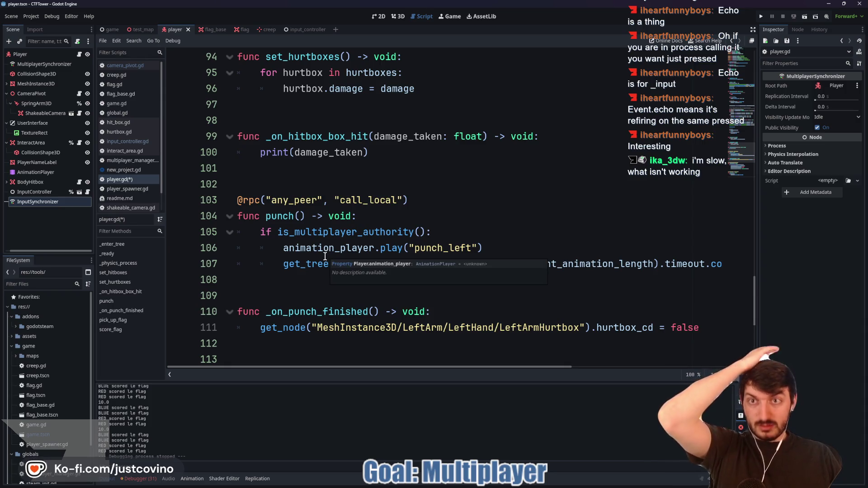
pyautogui.scroll(3, 314, 237)
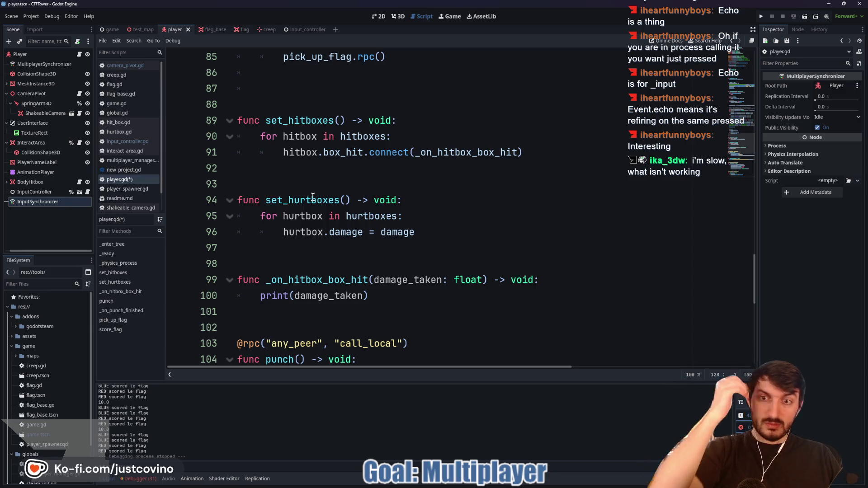
pyautogui.click(290, 181)
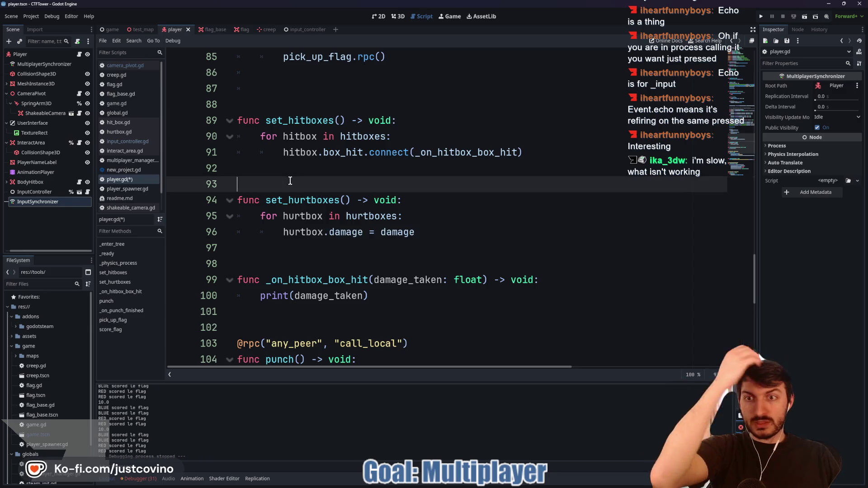
pyautogui.scroll(2, 289, 185)
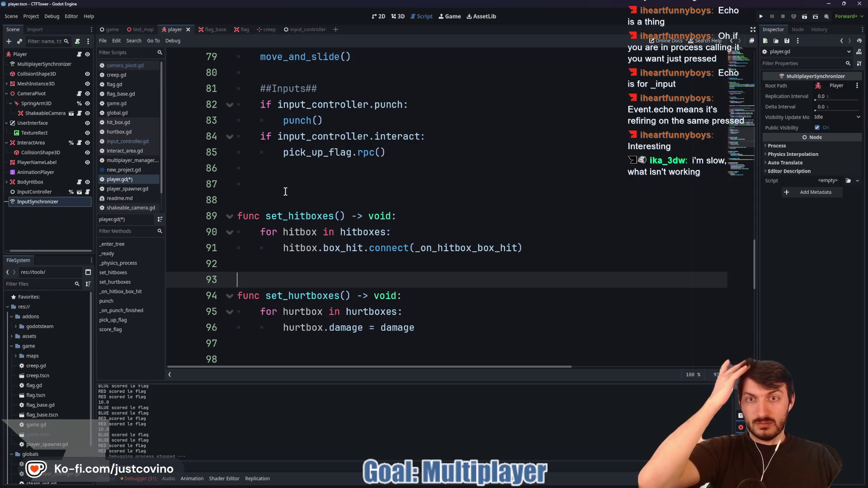
pyautogui.moveTo(286, 192); pyautogui.dragTo(234, 168)
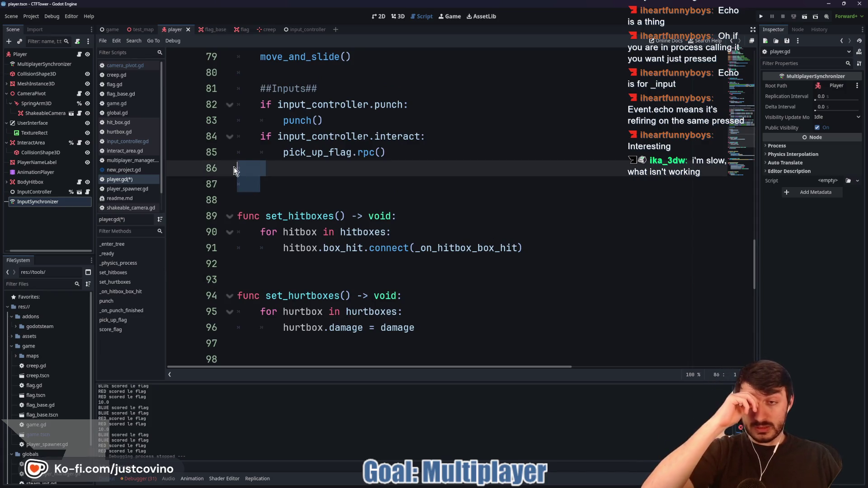
pyautogui.press('BackSpace')
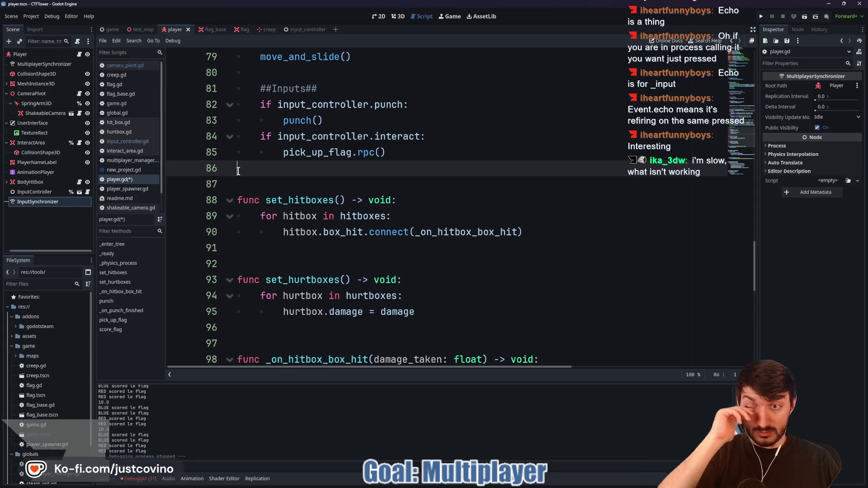
pyautogui.scroll(-10, 251, 186)
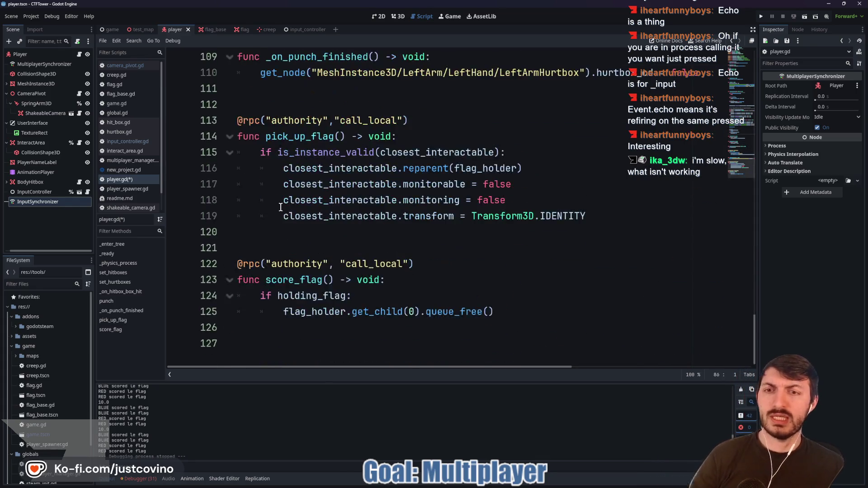
pyautogui.click(274, 340)
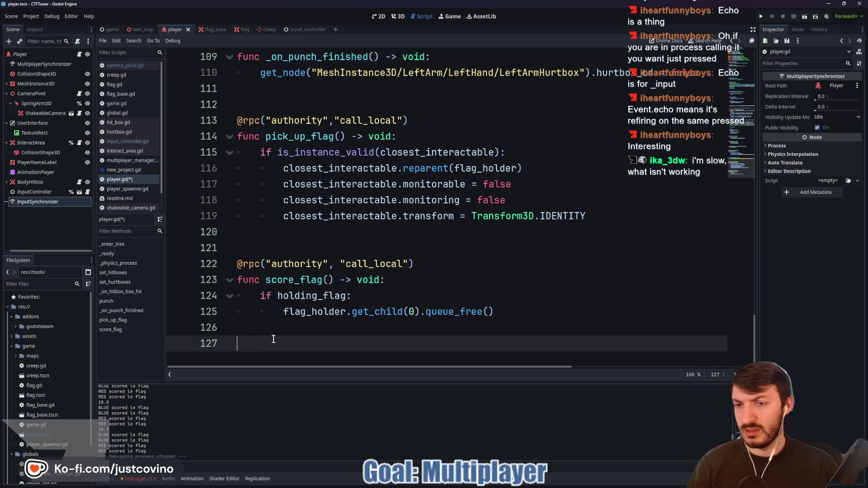
# Add take_damage(_damage: float) to player.gd, subtracting _damage from health and calling die() when health <= 0.0
pyautogui.write('func take_damage(_da')
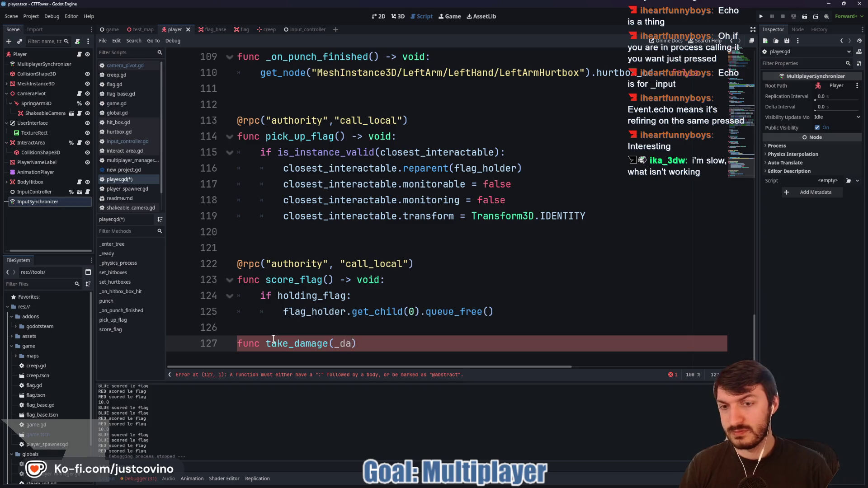
pyautogui.write(': float')
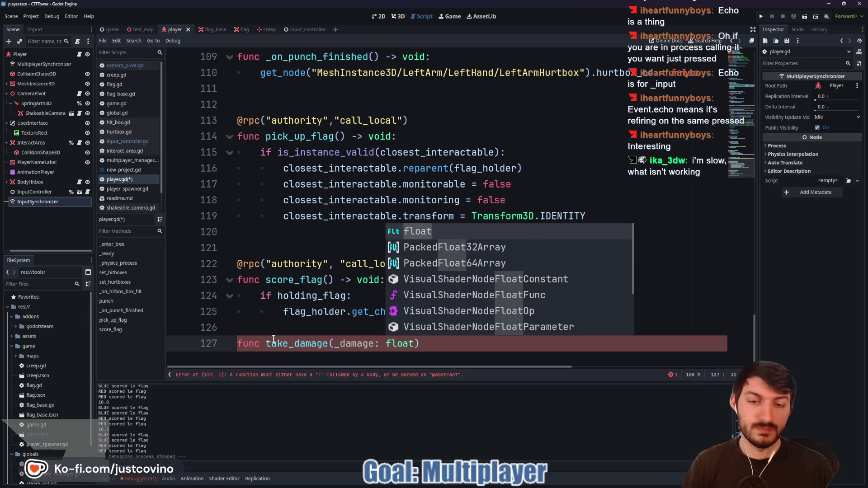
pyautogui.write(')')
pyautogui.write('d:')
pyautogui.press('Return')
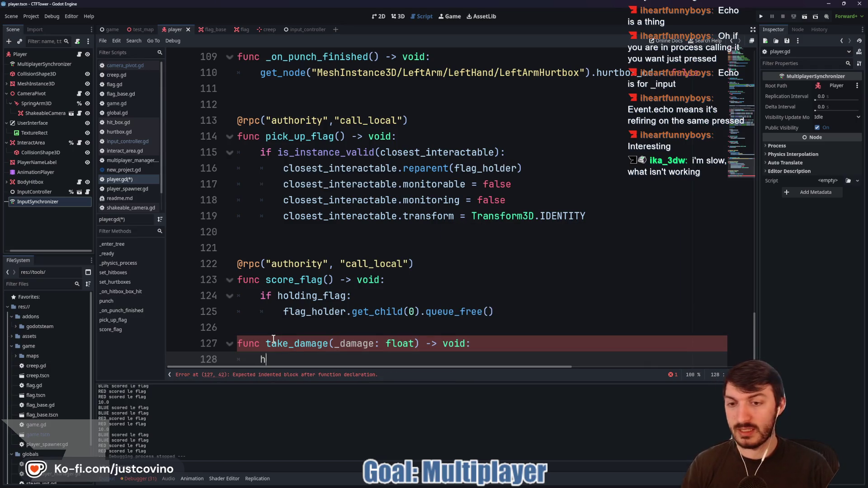
pyautogui.write('0-')
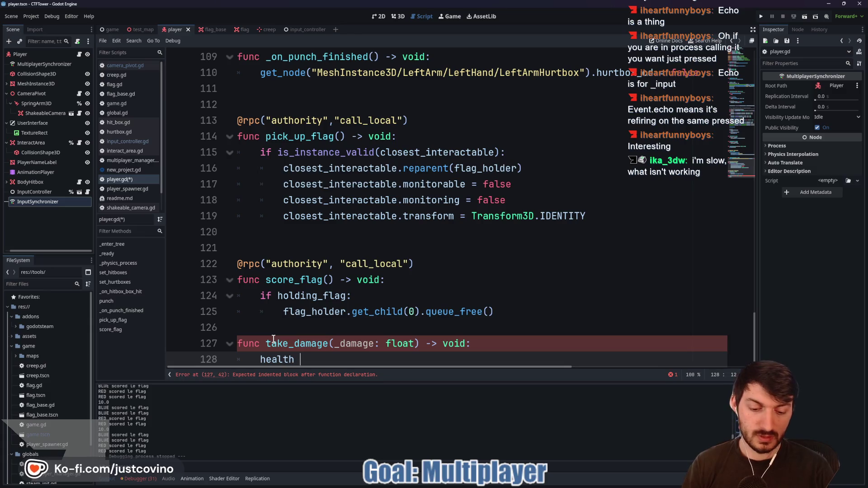
pyautogui.write('-= _d')
pyautogui.press('Return')
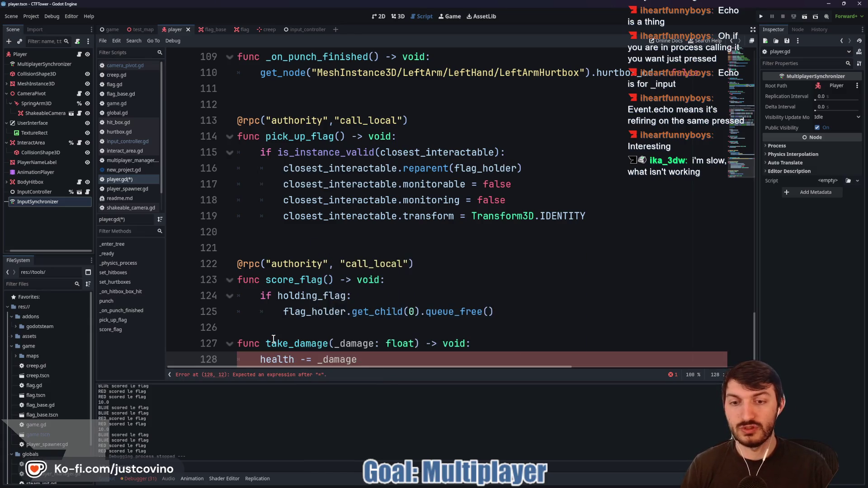
pyautogui.press('Return')
pyautogui.write('if health')
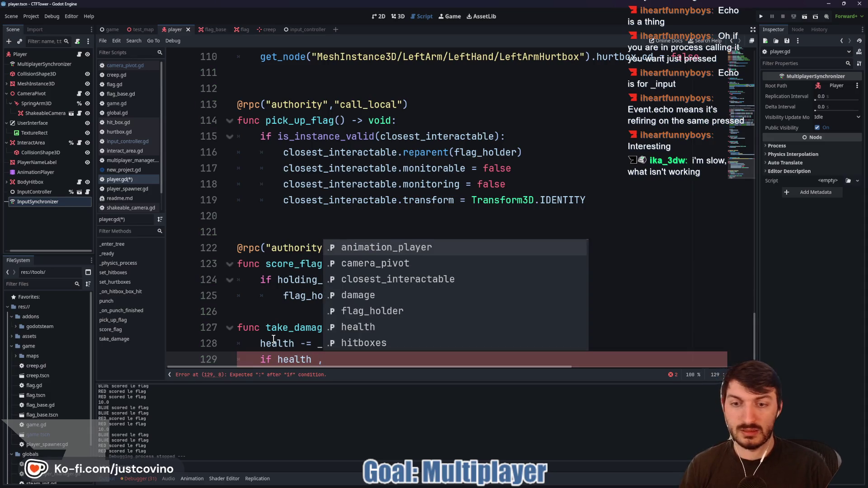
pyautogui.write('<= 0.0')
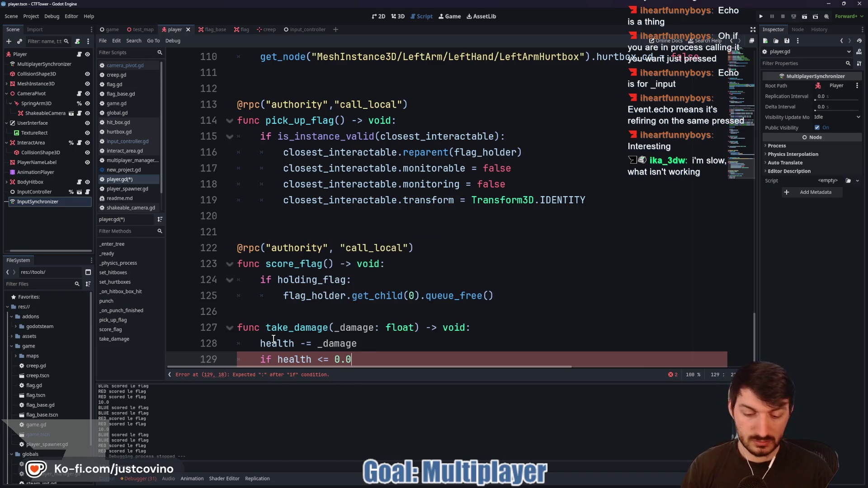
pyautogui.write(':')
pyautogui.press('Return')
pyautogui.write('d')
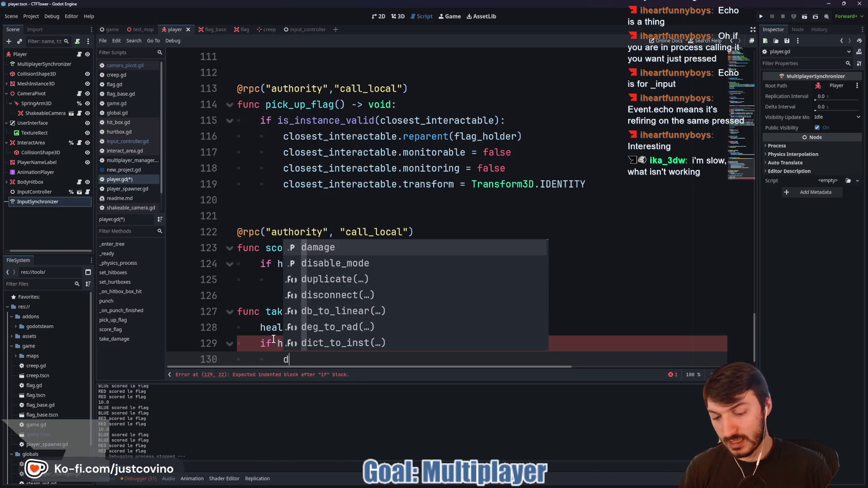
pyautogui.write('ie()')
pyautogui.press('Return')
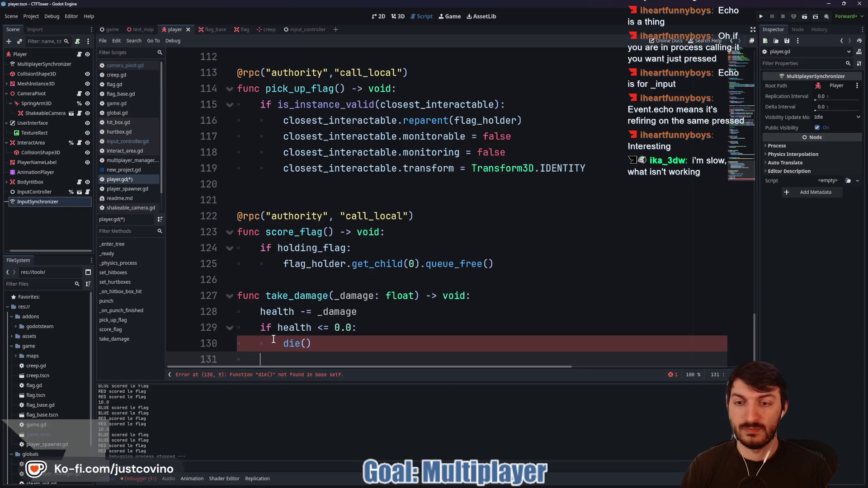
# Declare an empty die() -> void stub and add a blank line after score_flag
pyautogui.press('Return')
pyautogui.press('Return')
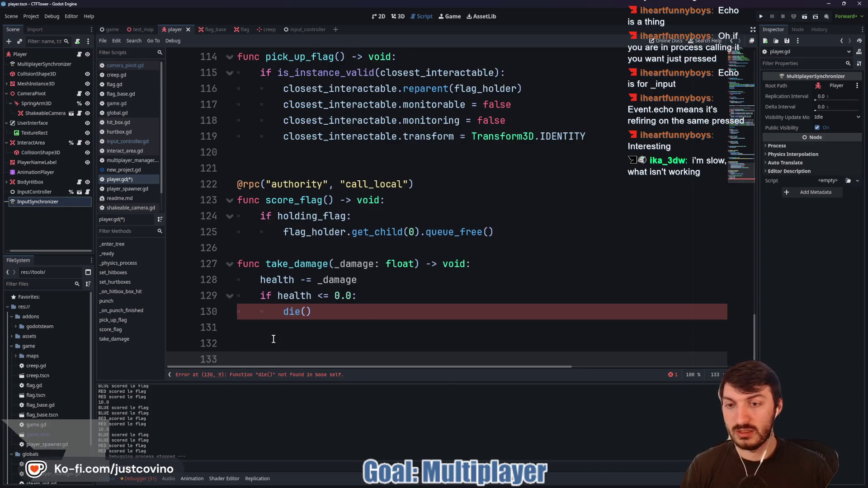
pyautogui.write('unc die() -> voi')
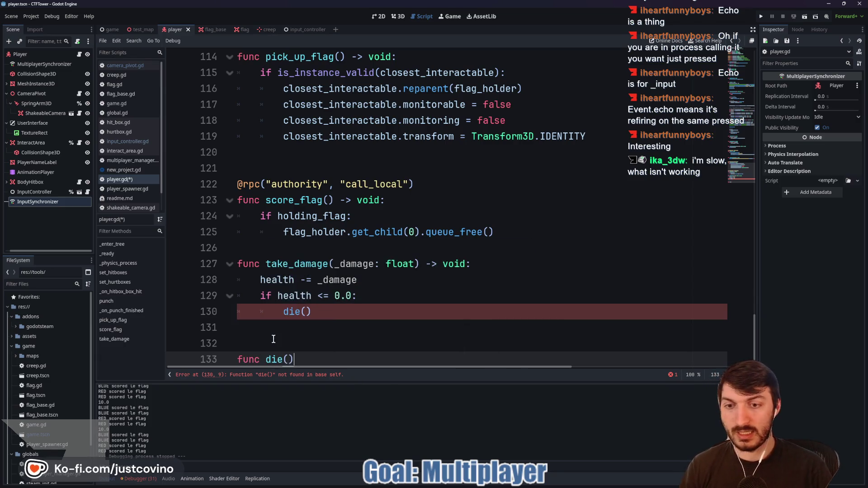
pyautogui.write('d:')
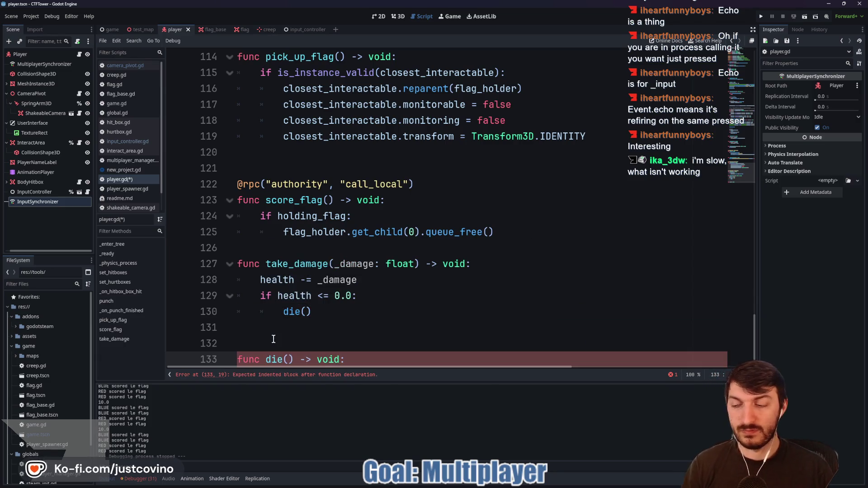
pyautogui.scroll(-1, 446, 318)
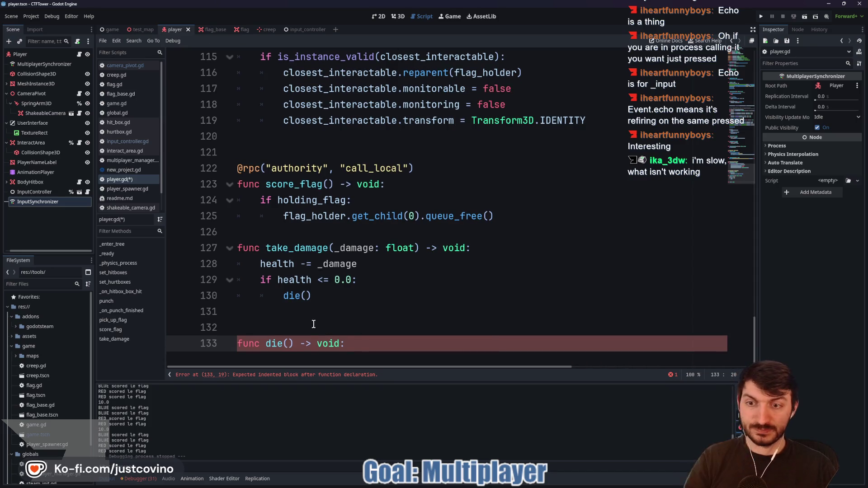
pyautogui.click(285, 232)
pyautogui.press('Return')
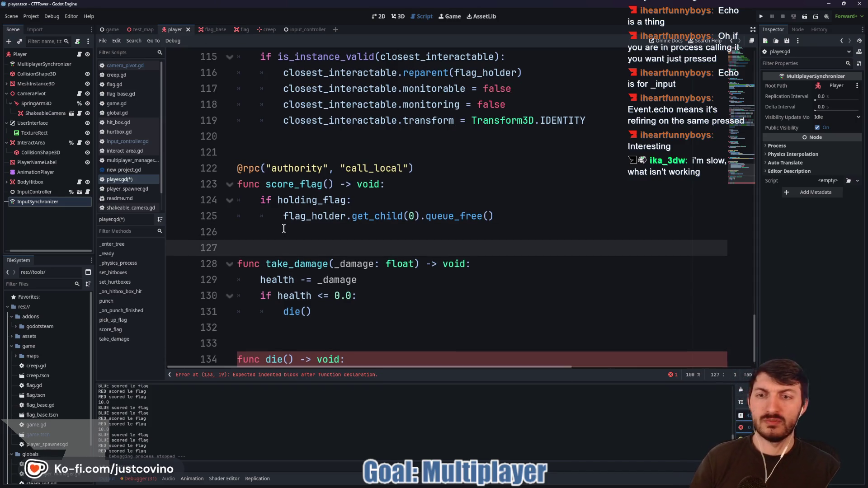
pyautogui.scroll(-1, 344, 307)
pyautogui.hotkey('ctrl', 'End')
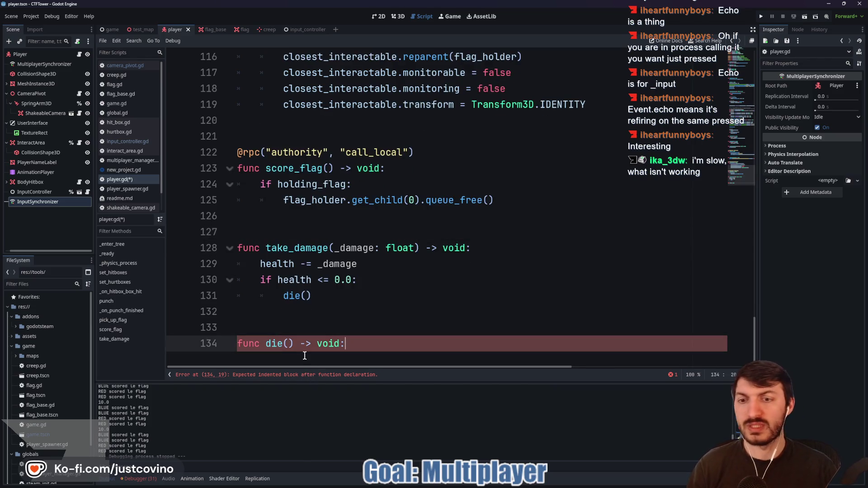
pyautogui.press('Return')
pyautogui.press('Return')
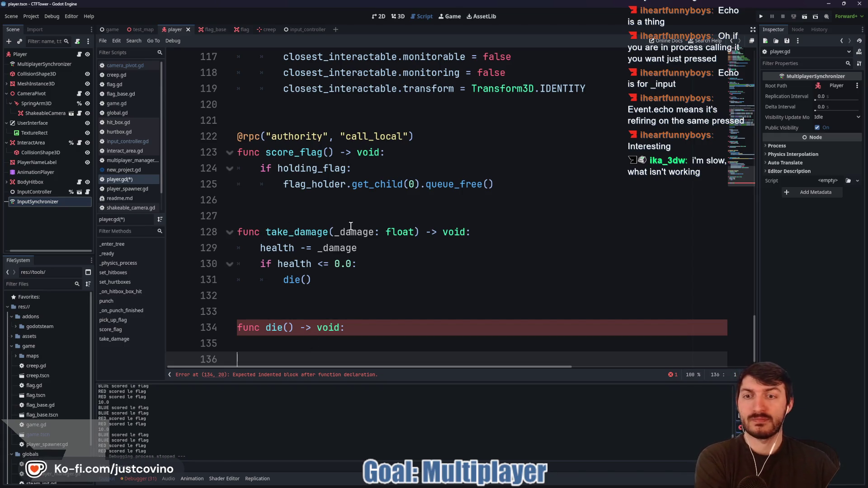
pyautogui.scroll(15, 343, 247)
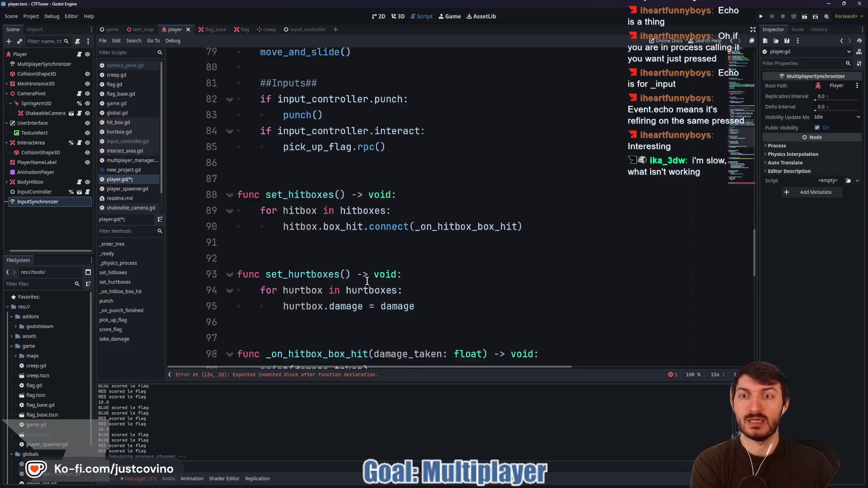
# Inspect the is_multiplayer_authority check in _physics_process, then open camera_pivot.gd
pyautogui.scroll(8, 364, 281)
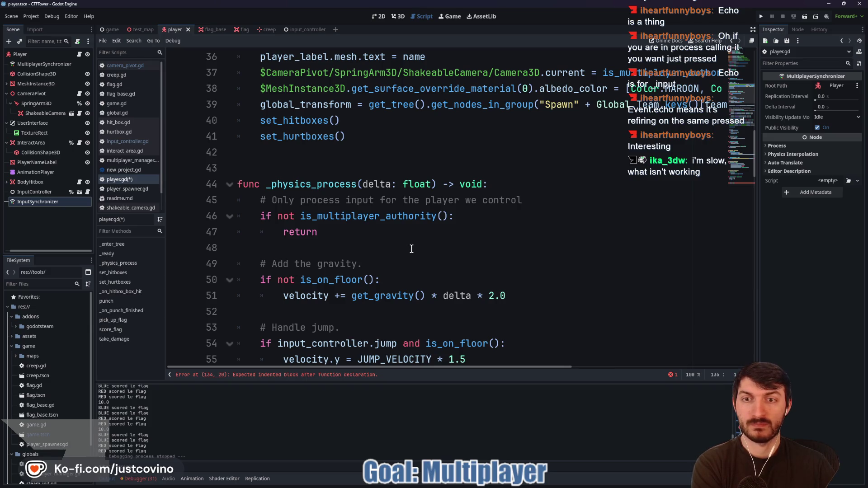
pyautogui.scroll(-11, 411, 249)
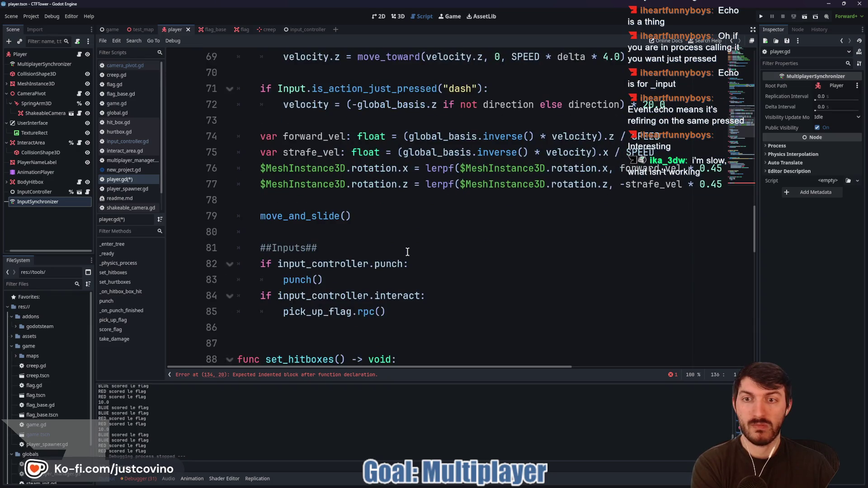
pyautogui.scroll(10, 407, 251)
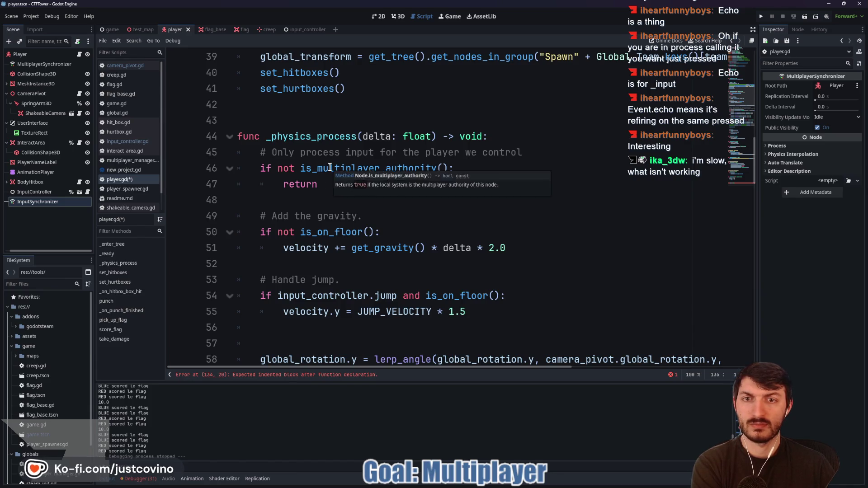
pyautogui.click(329, 168)
pyautogui.moveTo(330, 168)
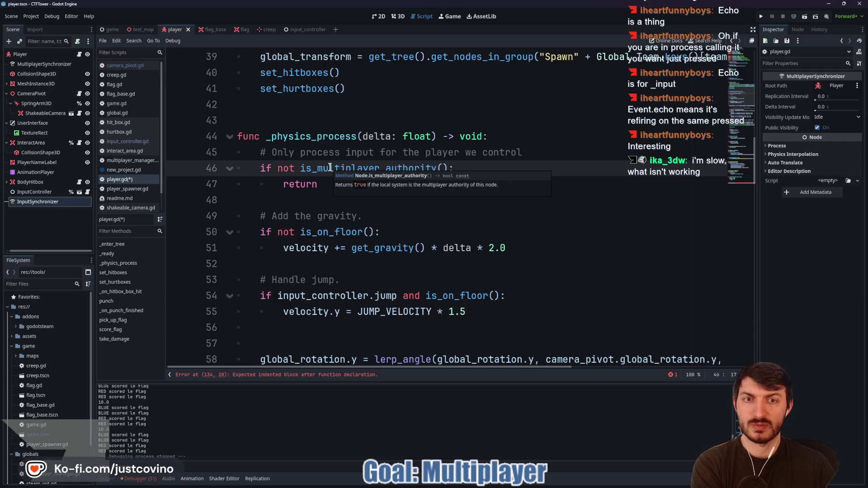
pyautogui.click(325, 189)
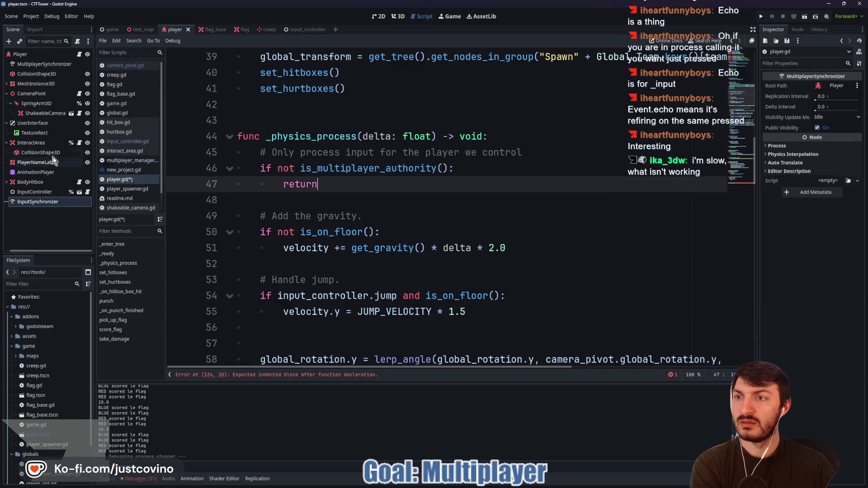
pyautogui.click(79, 93)
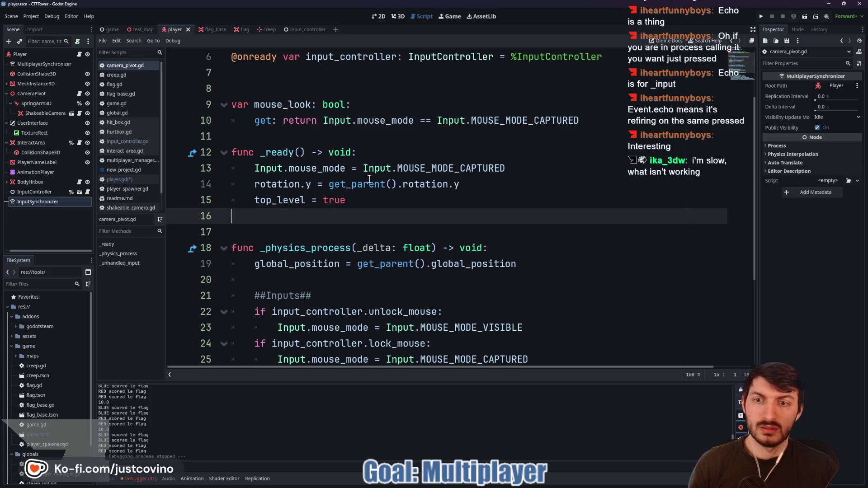
# Start camera_pivot.gd's _physics_process with 'if not is_multiplayer_authority(): return' and save
pyautogui.scroll(-1, 332, 180)
pyautogui.click(528, 201)
pyautogui.press('Return')
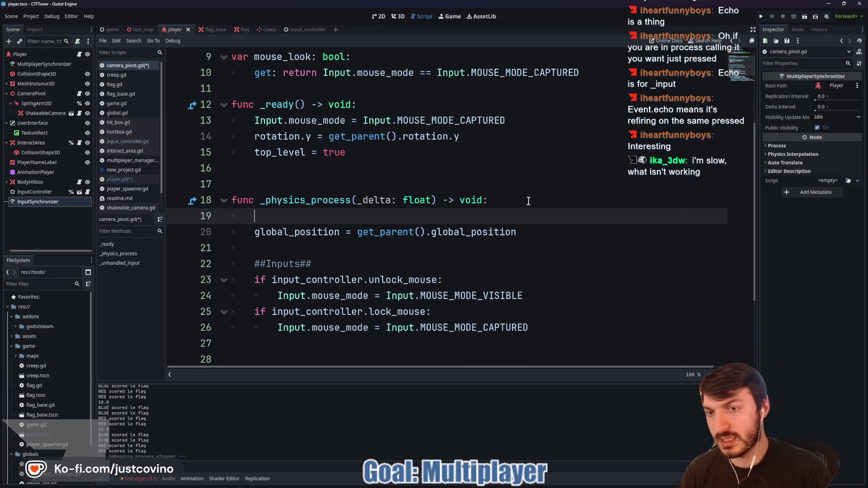
pyautogui.write('not multipl')
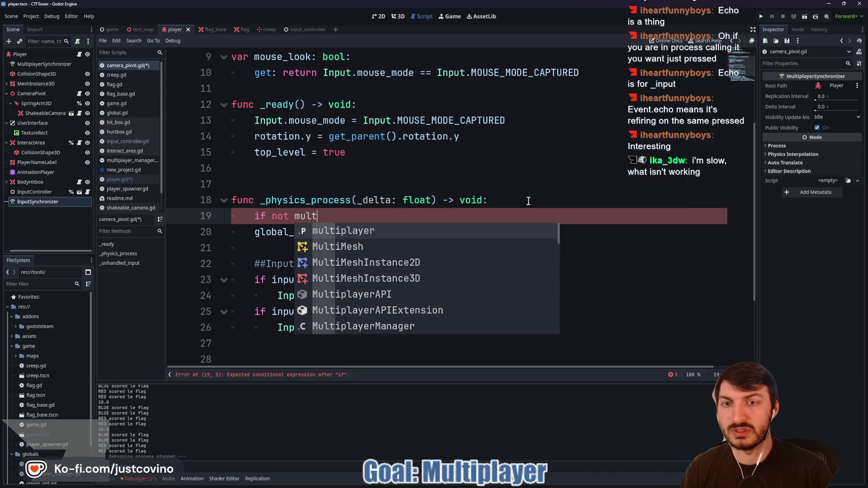
pyautogui.press('BackSpace')
pyautogui.press('BackSpace')
pyautogui.press('BackSpace')
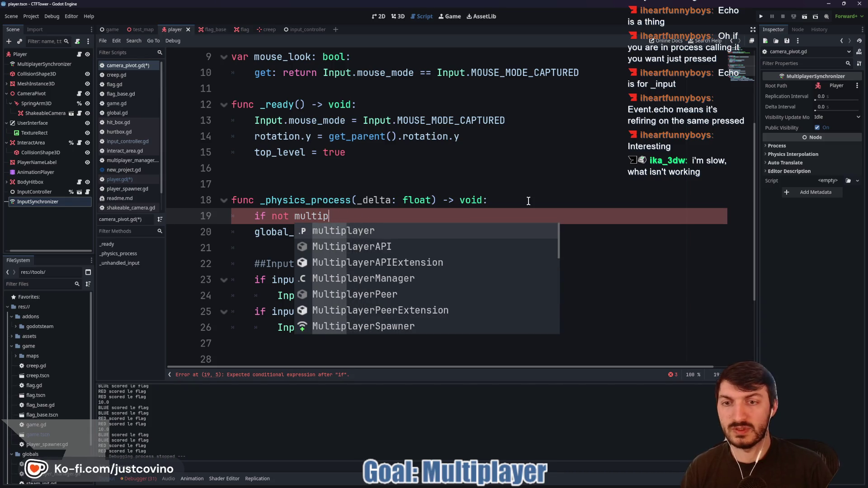
pyautogui.press('BackSpace')
pyautogui.press('BackSpace')
pyautogui.write('is_m')
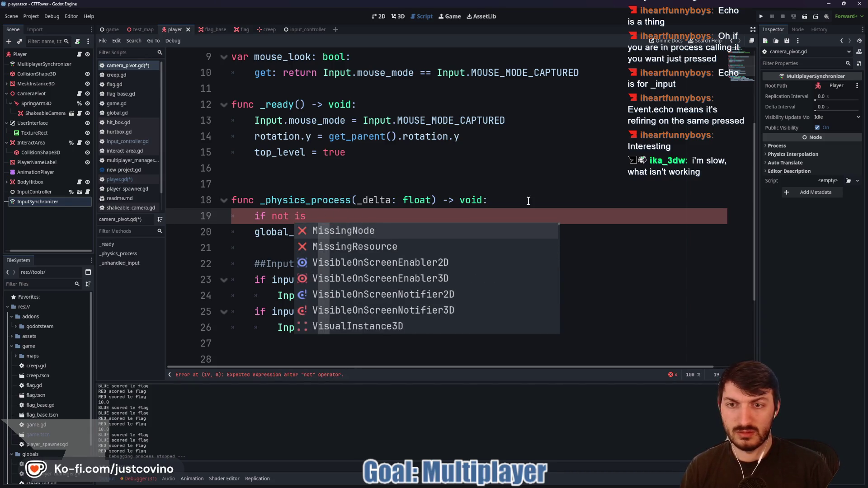
pyautogui.press('Return')
pyautogui.write(': re')
pyautogui.press('Return')
pyautogui.press('Return')
pyautogui.hotkey('ctrl', 's')
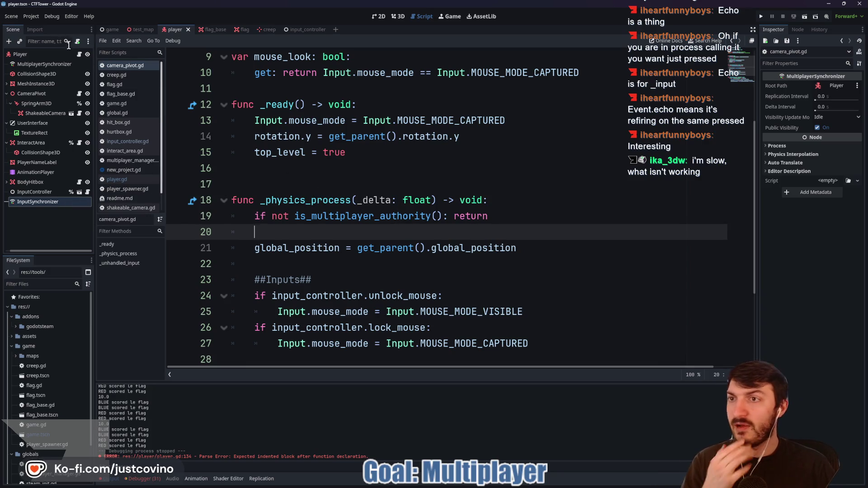
# Switch to player.gd and scroll through it to the parse error at line 134
pyautogui.click(79, 54)
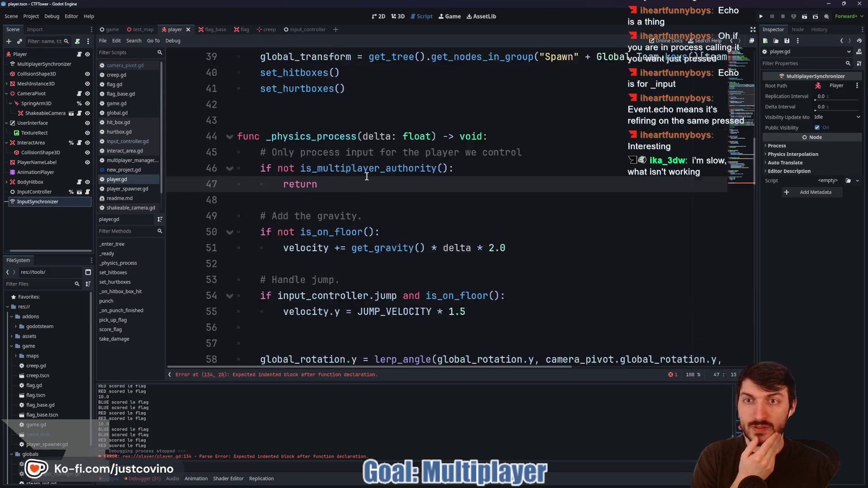
pyautogui.scroll(-15, 375, 185)
pyautogui.scroll(-10, 384, 197)
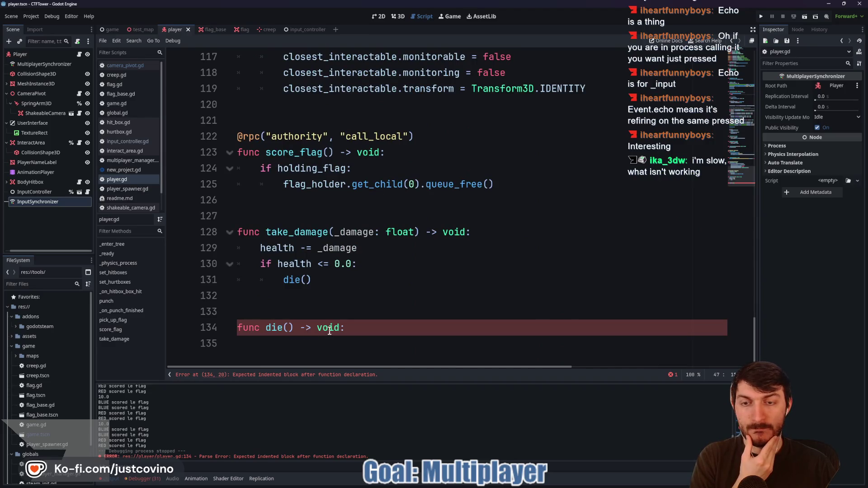
pyautogui.scroll(20, 335, 316)
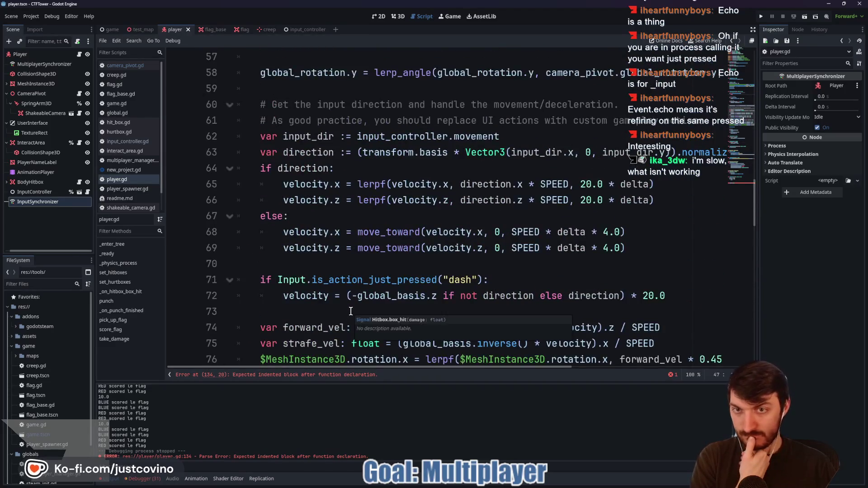
pyautogui.scroll(4, 350, 310)
pyautogui.scroll(5, 351, 311)
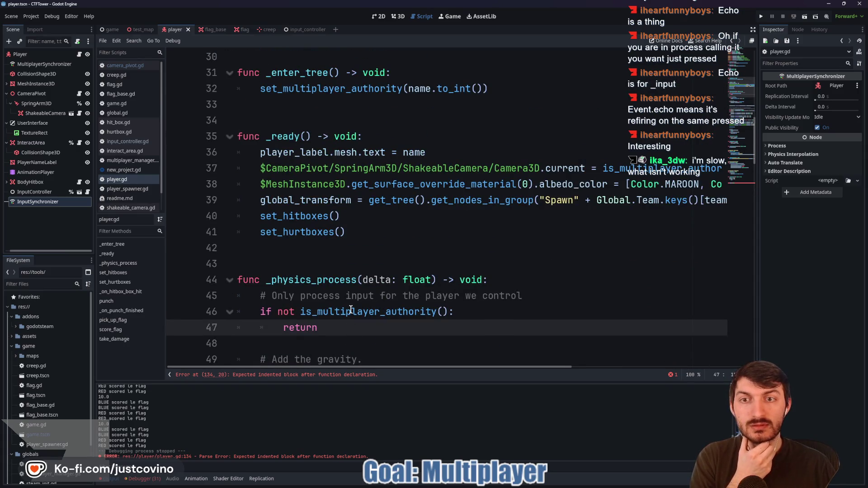
# Make set_physics_process(false) the first line of die()
pyautogui.scroll(2, 351, 310)
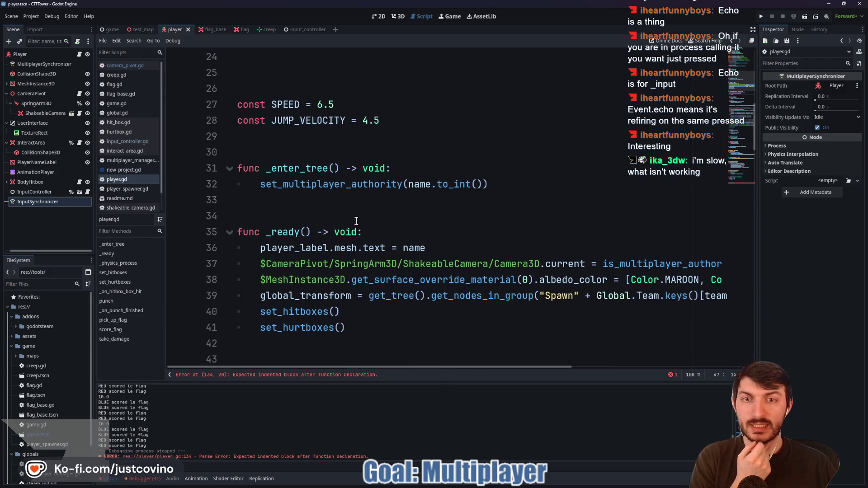
pyautogui.scroll(-17, 333, 220)
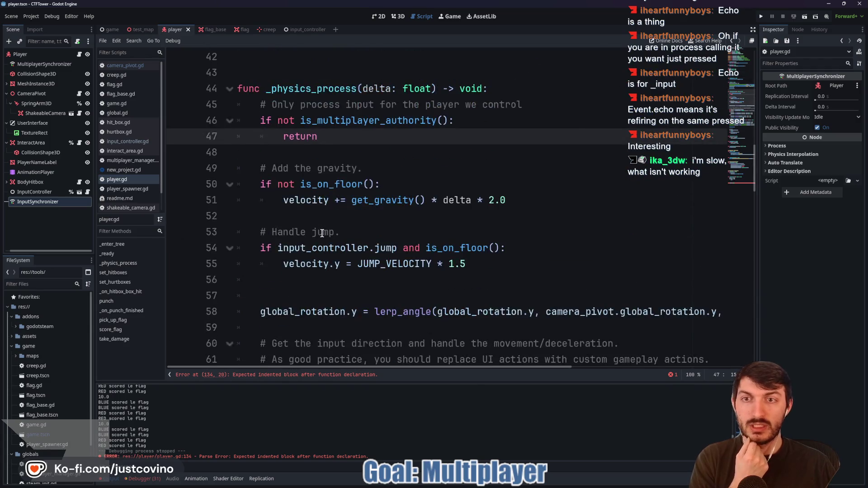
pyautogui.scroll(-14, 318, 237)
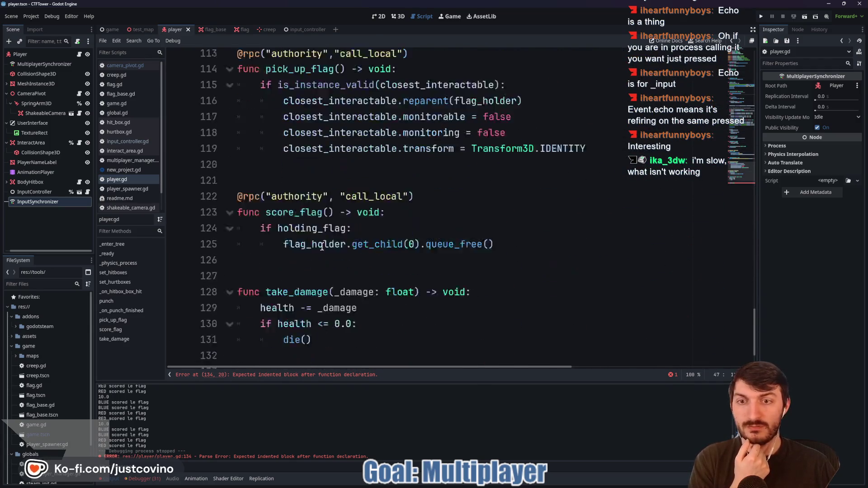
pyautogui.click(316, 341)
pyautogui.press('Tab')
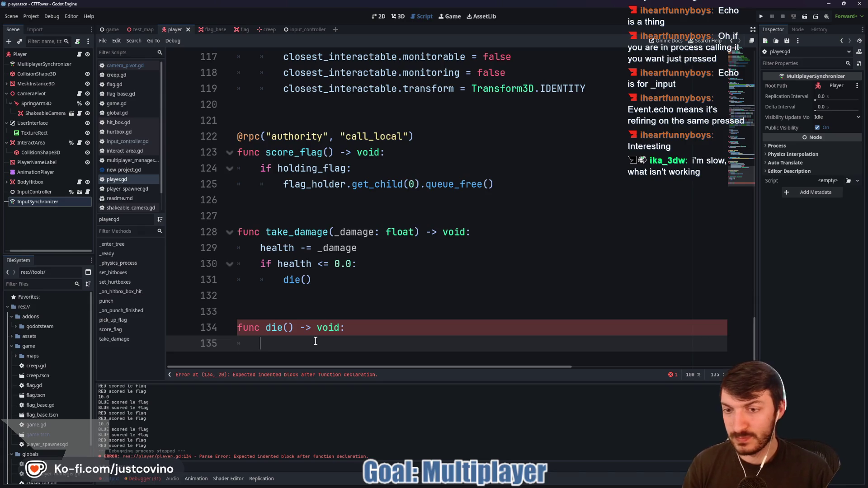
pyautogui.write('set_ph')
pyautogui.press('Return')
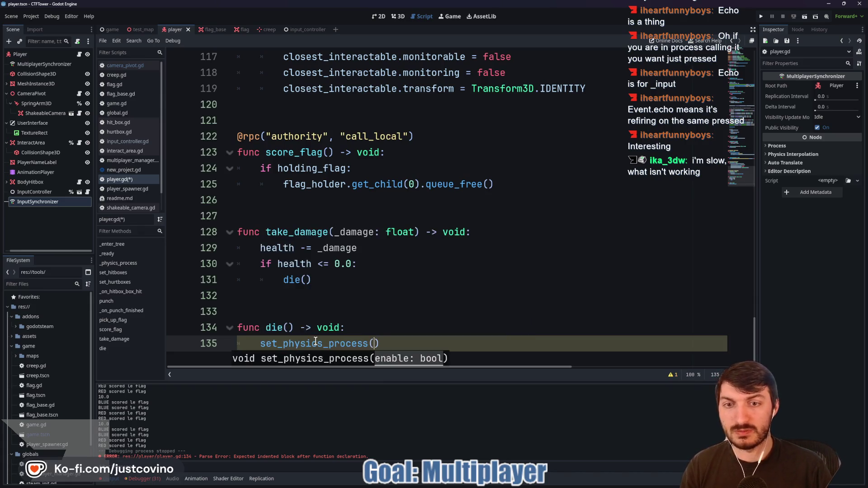
pyautogui.write('false)')
pyautogui.press('Return')
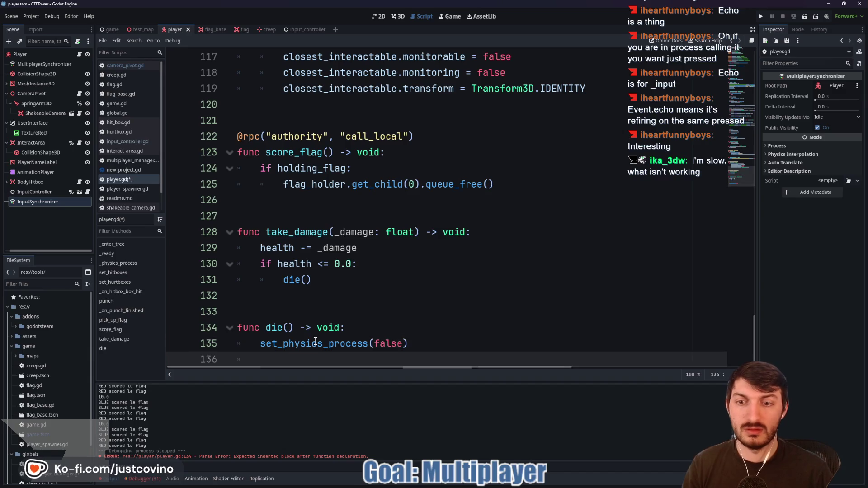
# Add set_process(false) below it and leave blank lines after die()
pyautogui.write('set_process(fa')
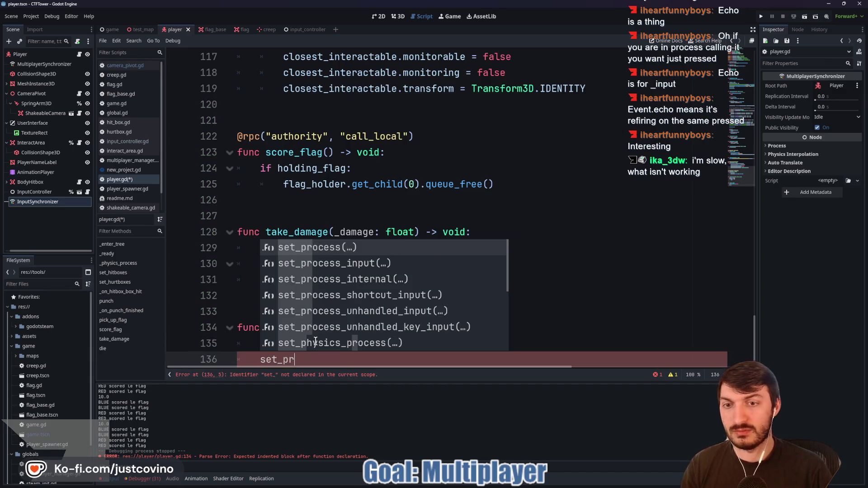
pyautogui.press('Return')
pyautogui.write('lse')
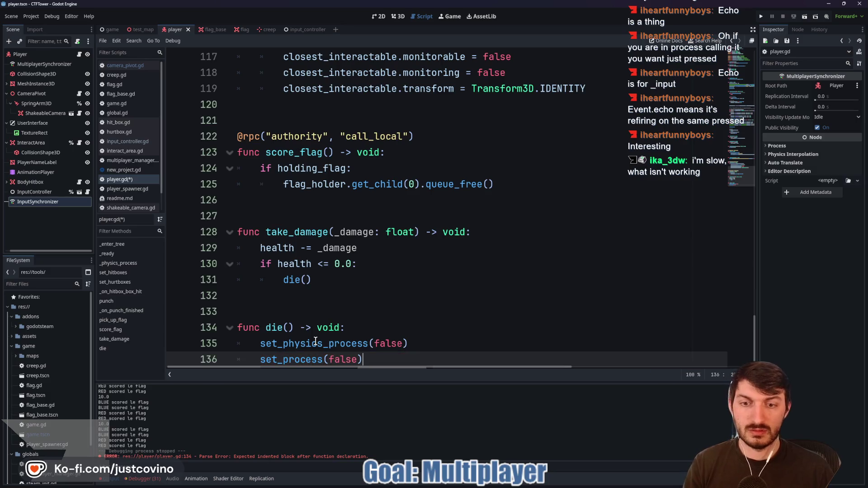
pyautogui.write(')')
pyautogui.press('Return')
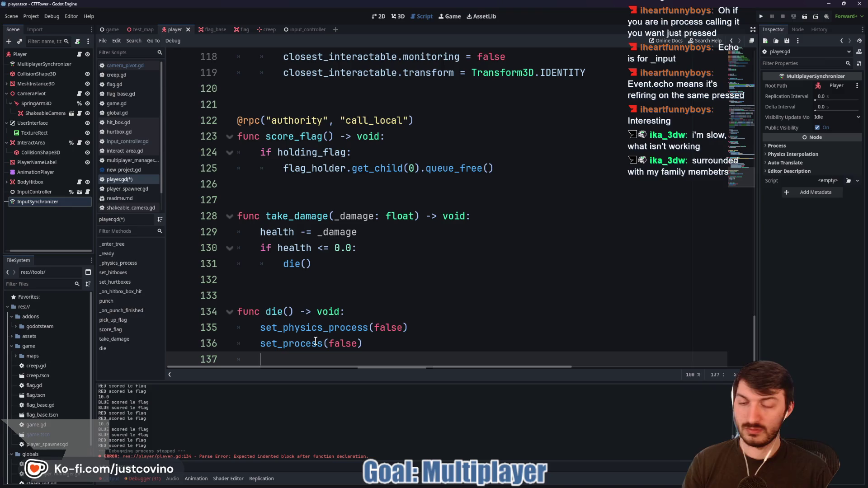
pyautogui.scroll(-1, 324, 296)
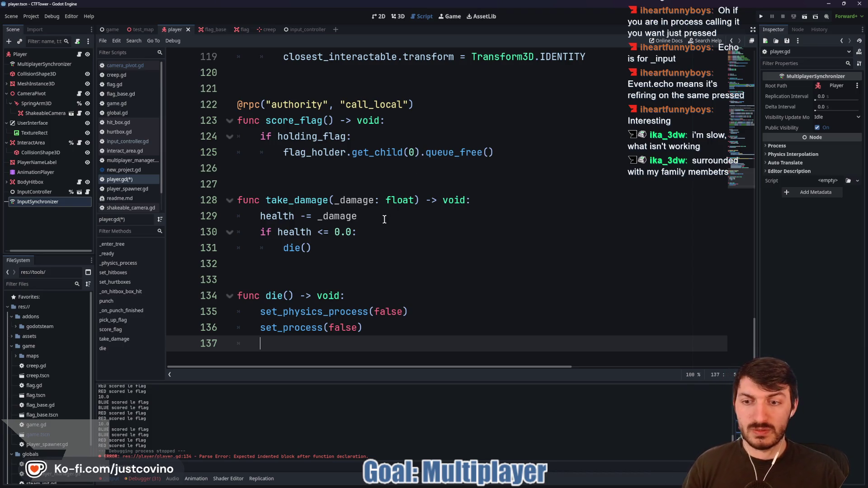
pyautogui.press('Return')
pyautogui.press('Return')
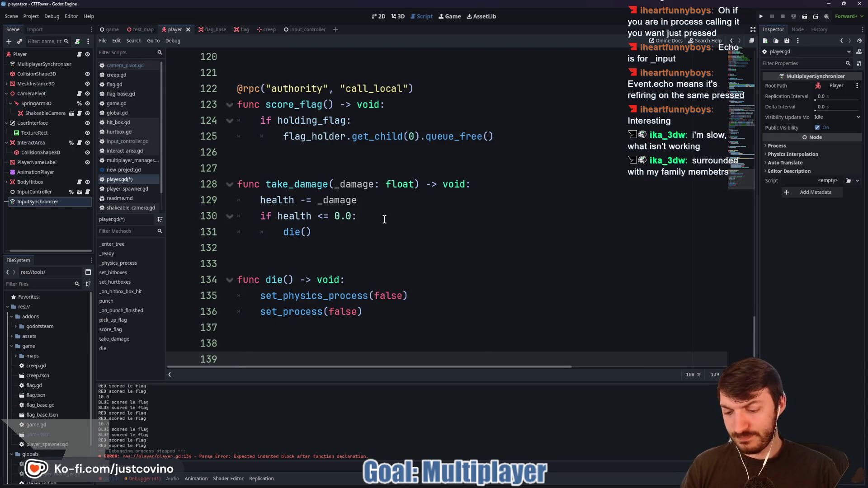
# Declare respawn() with an await on a 3.0-second get_tree().create_timer timeout
pyautogui.write('func respawn(')
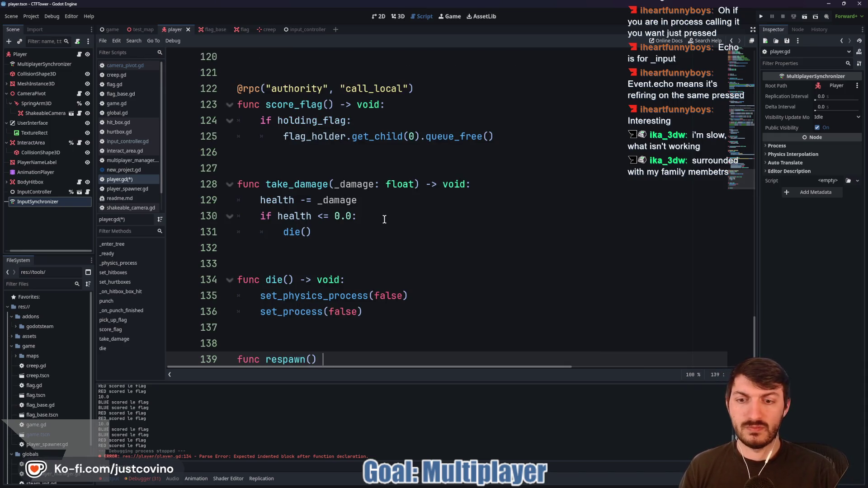
pyautogui.write('d:')
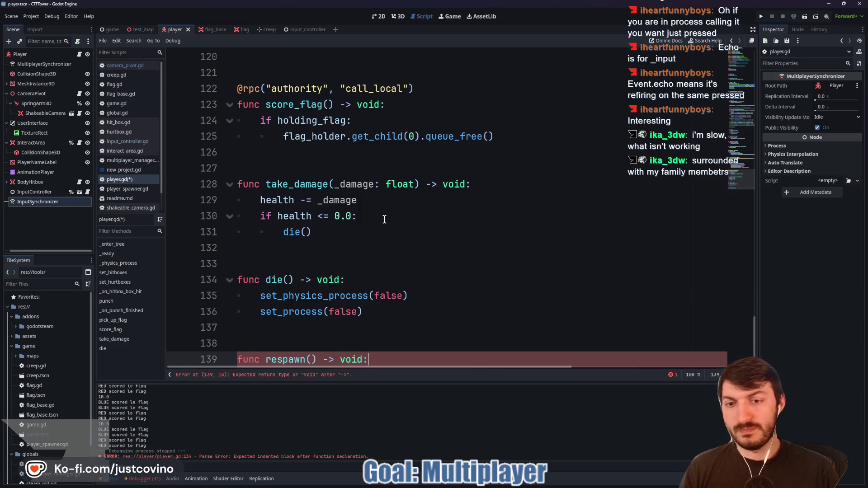
pyautogui.press('Return')
pyautogui.write('get_t')
pyautogui.press('Return')
pyautogui.write('.')
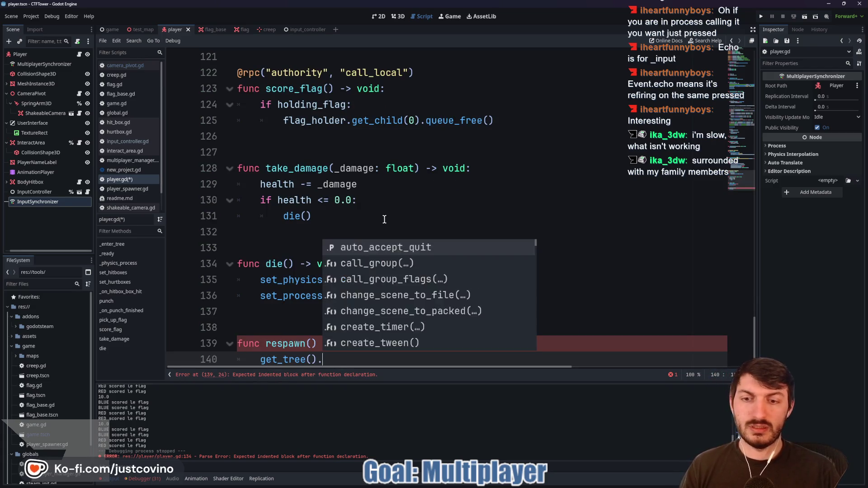
pyautogui.write('crea')
pyautogui.press('Return')
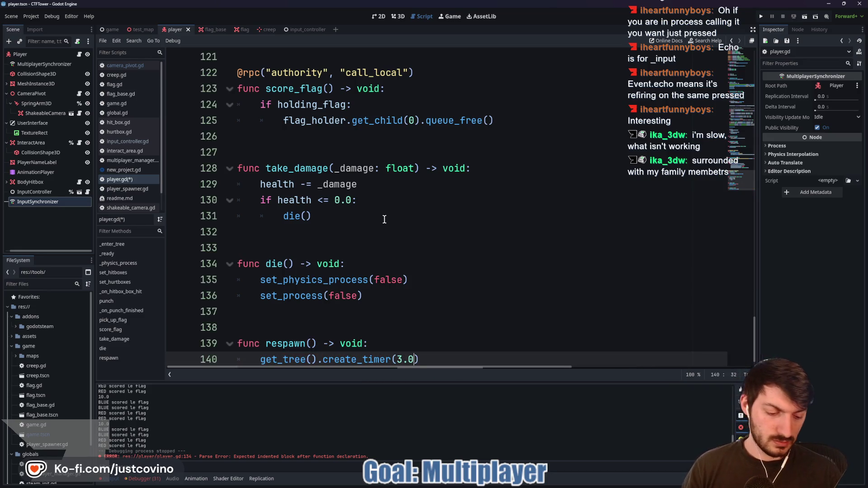
pyautogui.write('.timeou')
pyautogui.press('Return')
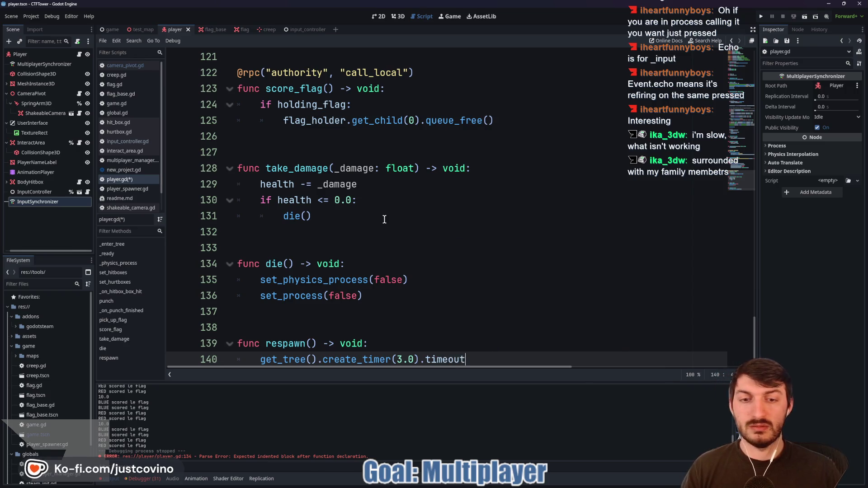
pyautogui.press('Left')
pyautogui.press('Left')
pyautogui.press('Left')
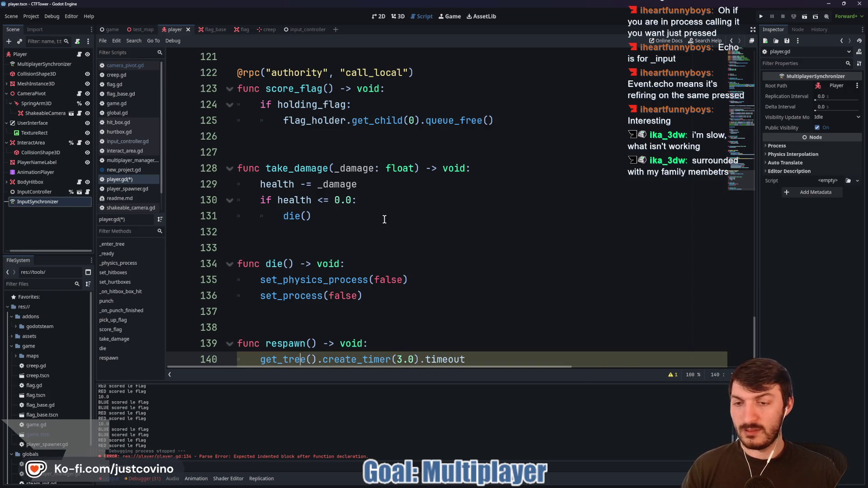
pyautogui.write('await')
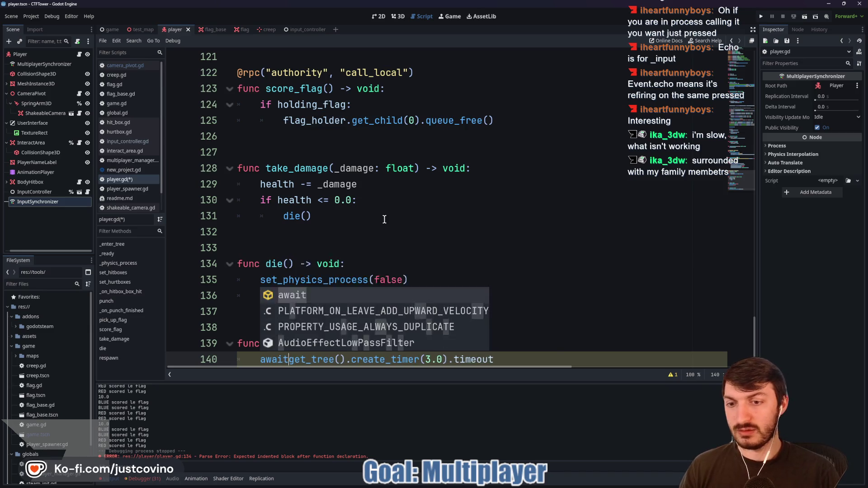
pyautogui.click(536, 342)
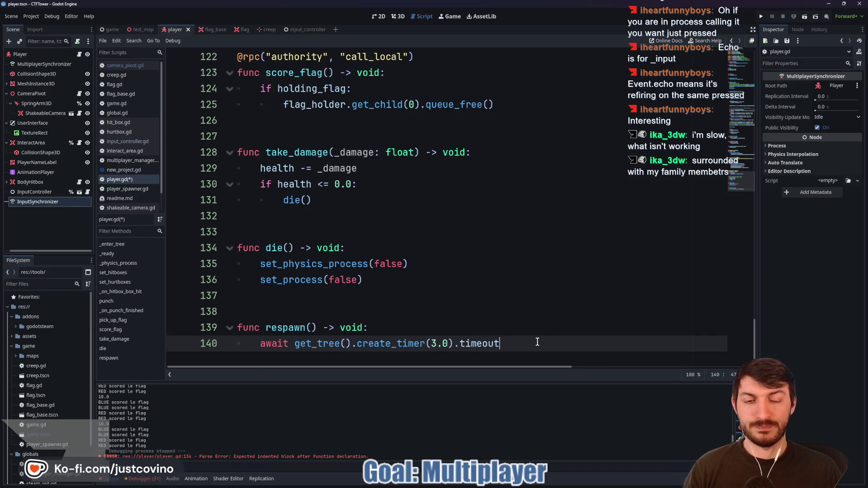
pyautogui.press('Return')
# Begin a 'global_position =' assignment on the line after the timer wait
pyautogui.scroll(-2, 537, 342)
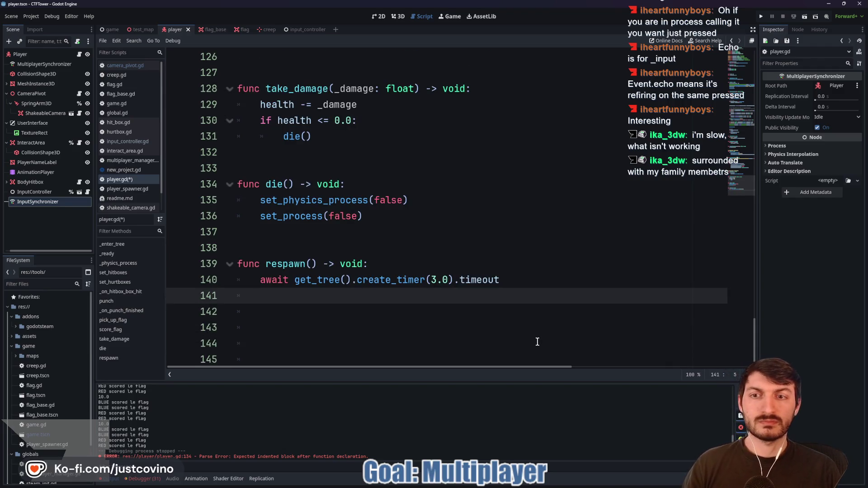
pyautogui.write('global')
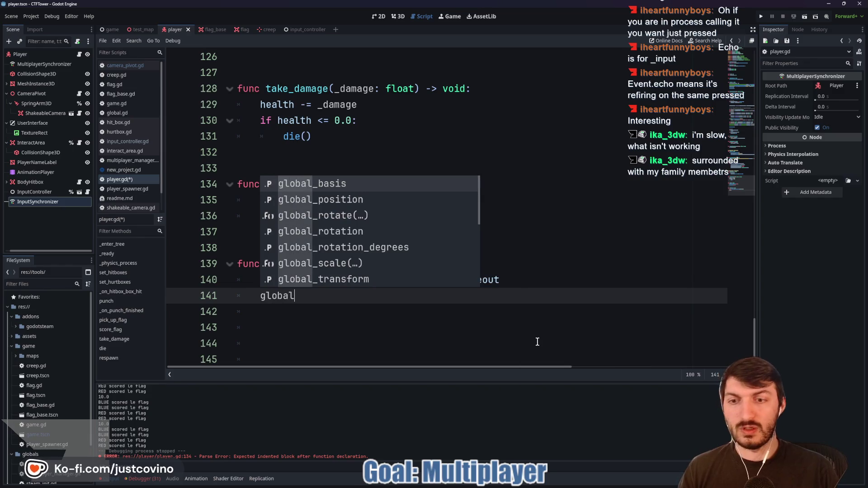
pyautogui.write('_position =')
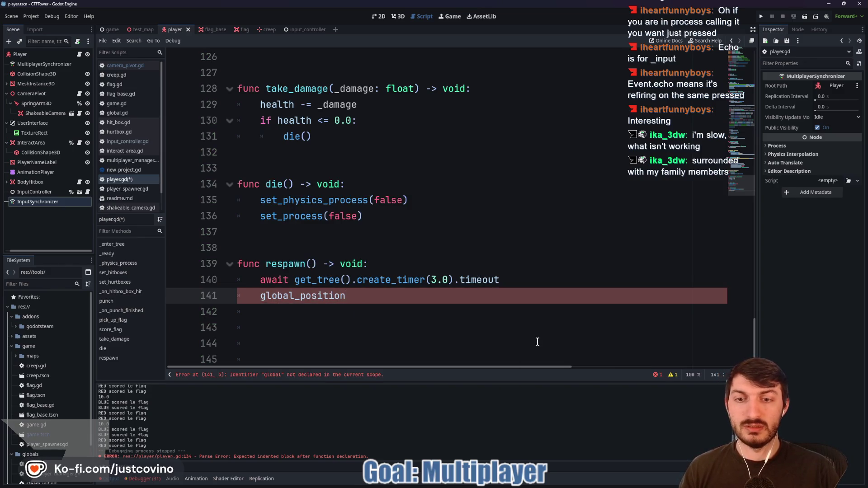
pyautogui.click(394, 311)
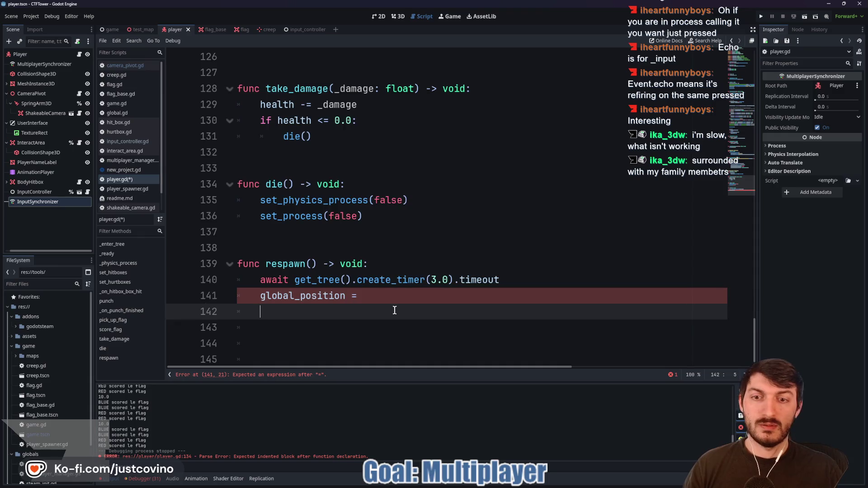
pyautogui.scroll(7, 390, 300)
pyautogui.scroll(20, 390, 300)
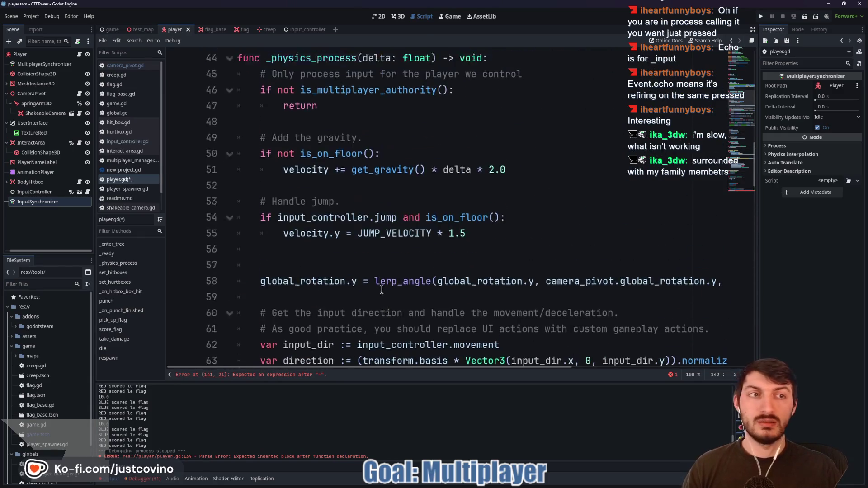
# Switch from test_map to the game scene, open game.gd, then the PlayerSpawner script
pyautogui.scroll(5, 380, 289)
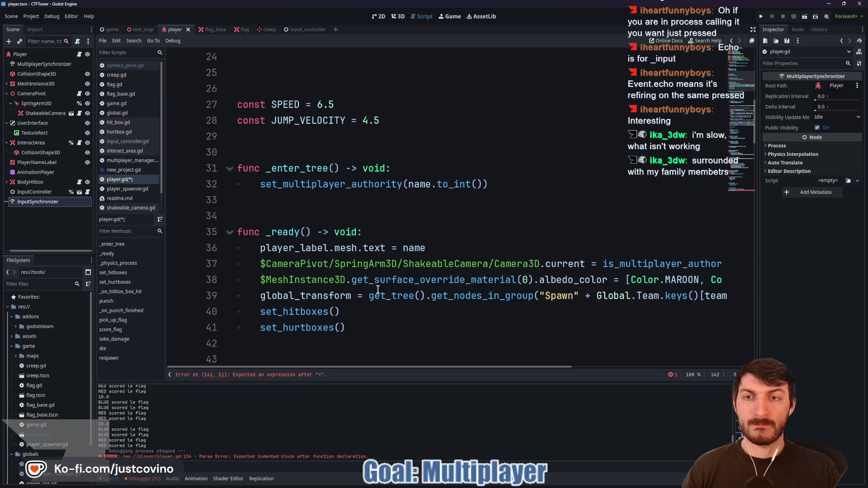
pyautogui.scroll(2, 373, 289)
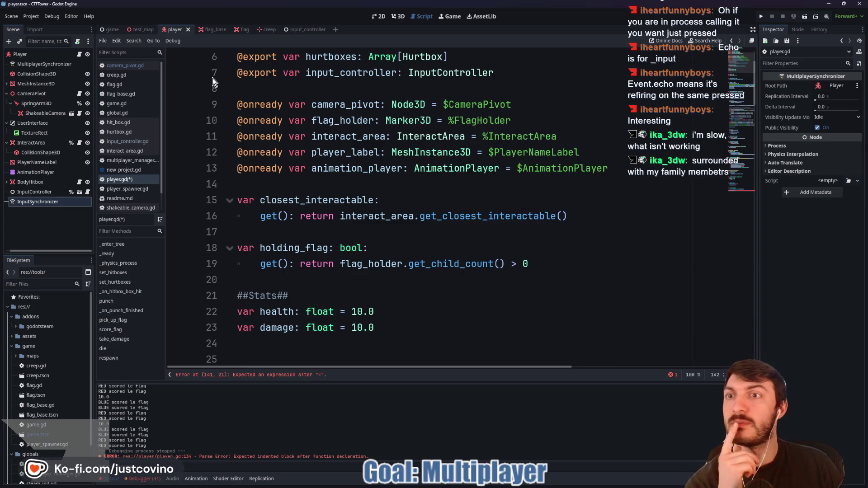
pyautogui.click(149, 30)
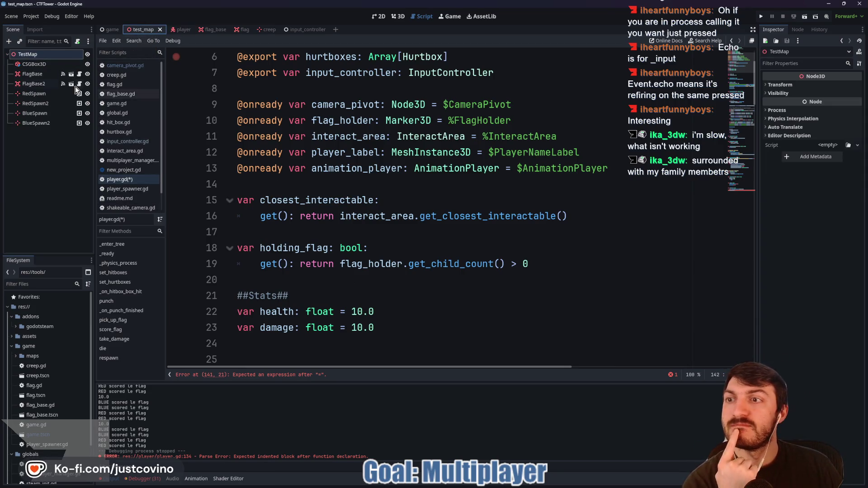
pyautogui.click(108, 30)
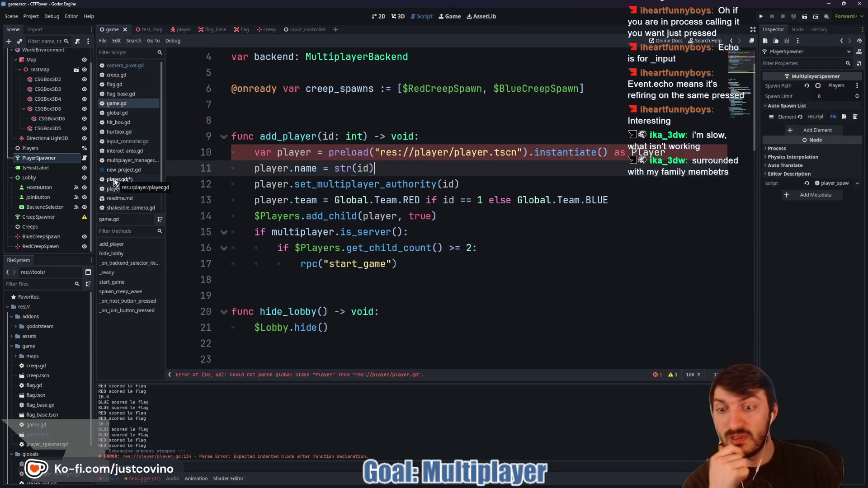
pyautogui.scroll(1, 56, 202)
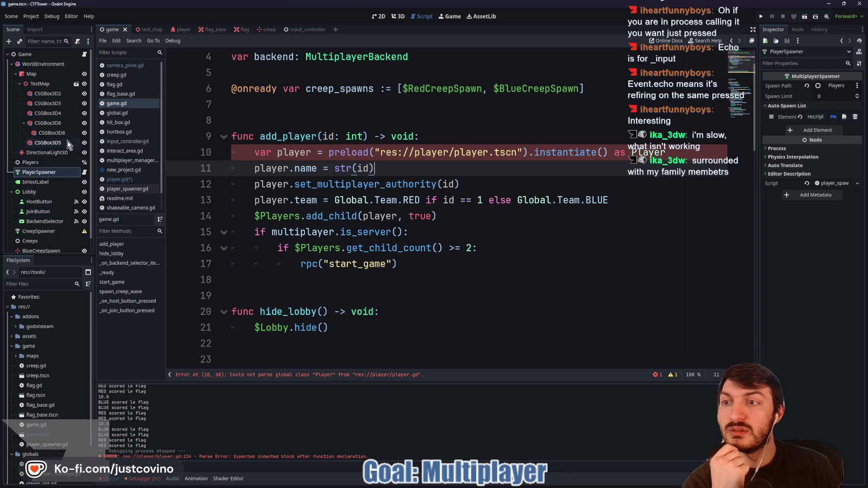
pyautogui.click(84, 54)
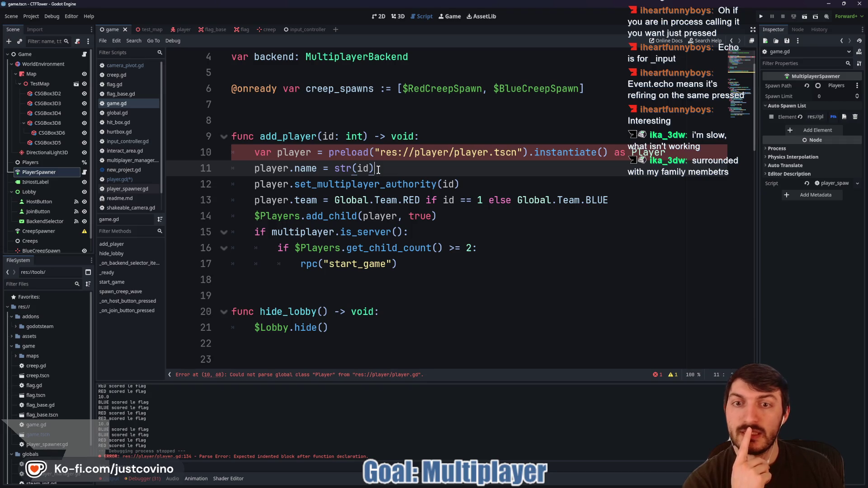
pyautogui.click(85, 172)
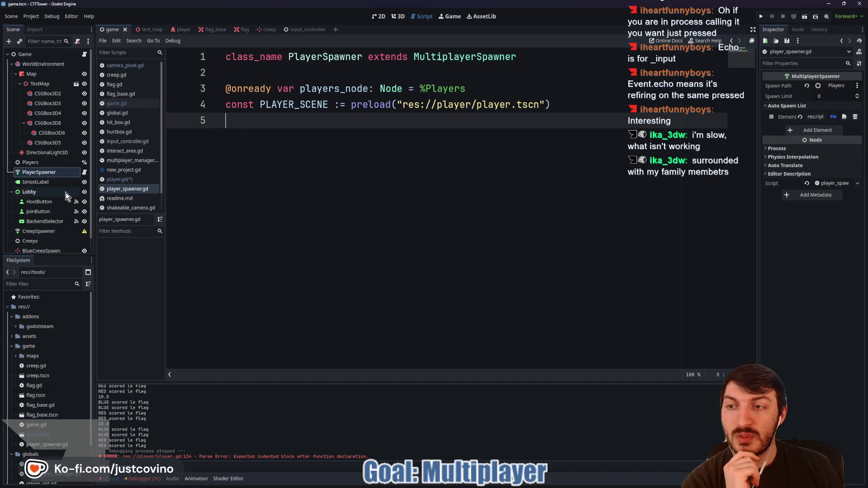
pyautogui.scroll(-1, 65, 194)
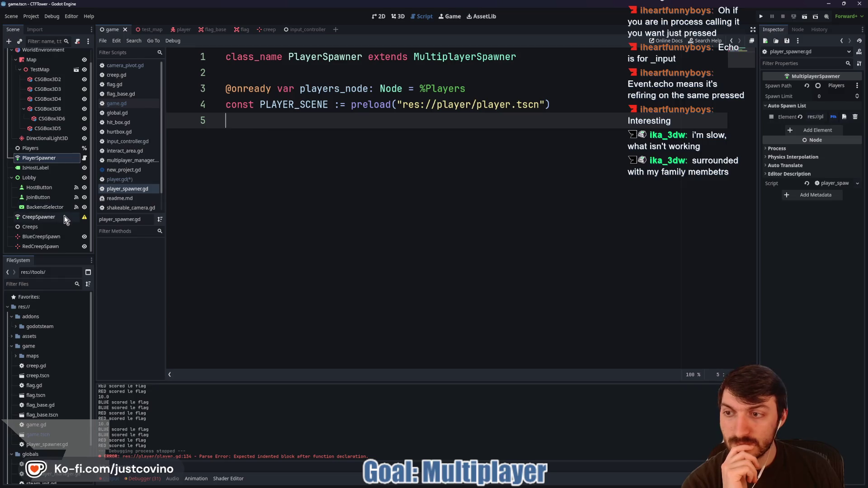
pyautogui.scroll(1, 63, 215)
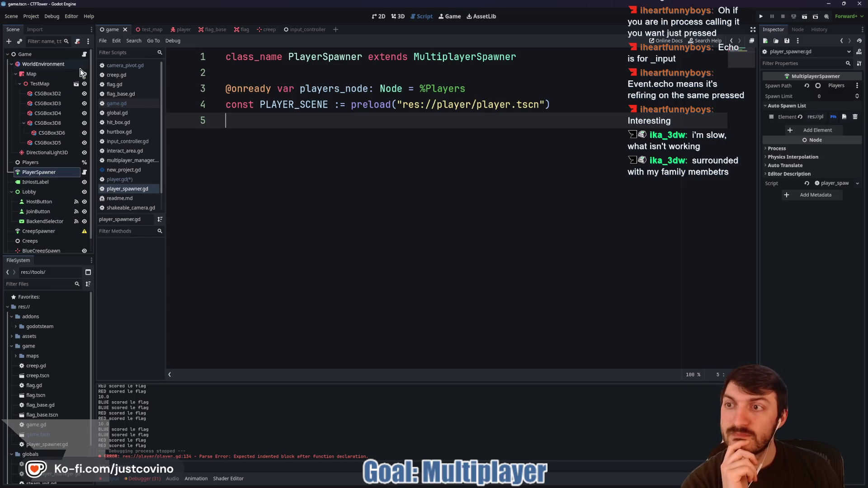
pyautogui.click(84, 54)
pyautogui.click(373, 174)
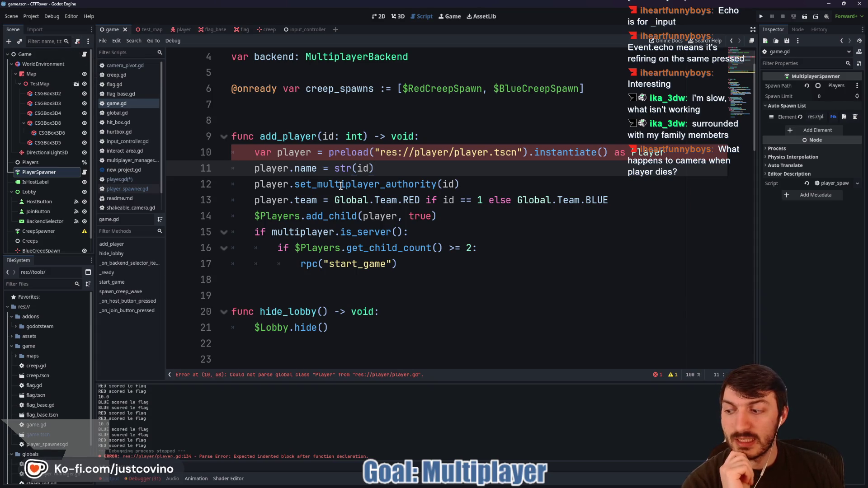
# Insert an extra blank line between start_game and spawn_creep_wave in game.gd
pyautogui.scroll(2, 340, 185)
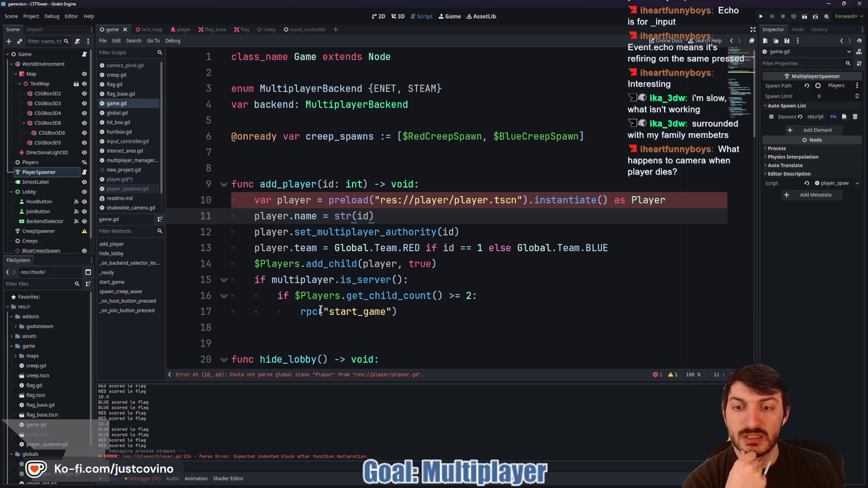
pyautogui.scroll(-8, 325, 308)
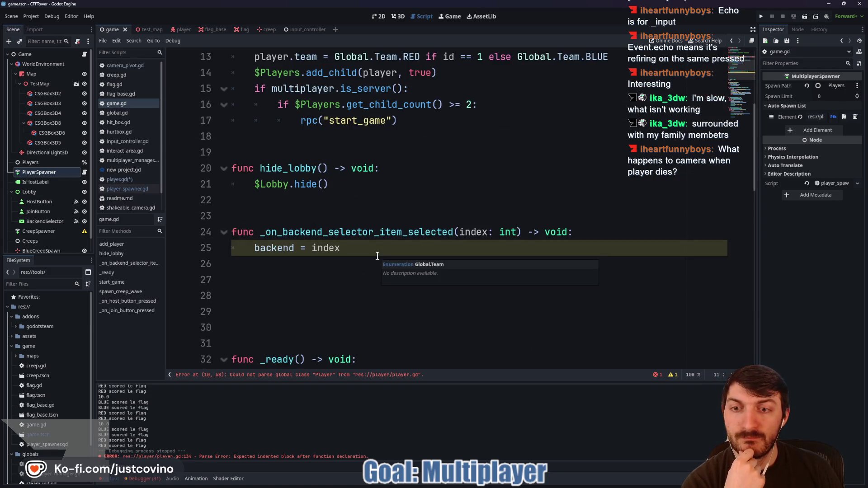
pyautogui.scroll(-2, 372, 257)
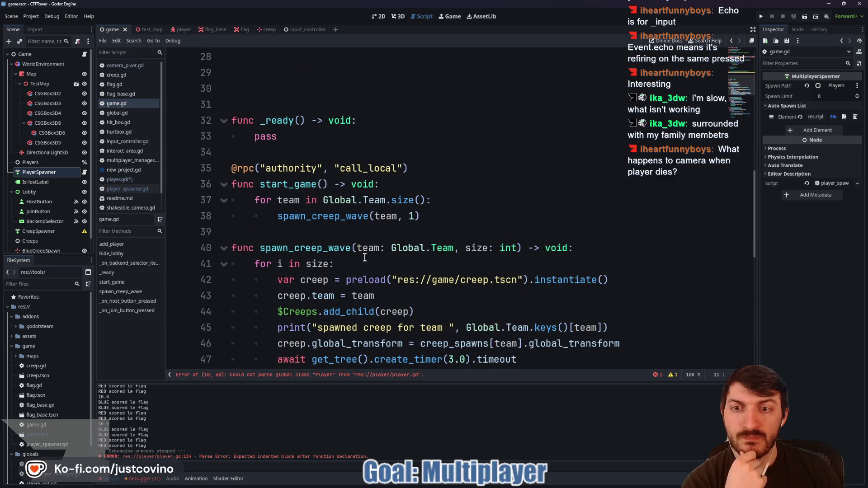
pyautogui.scroll(-1, 364, 257)
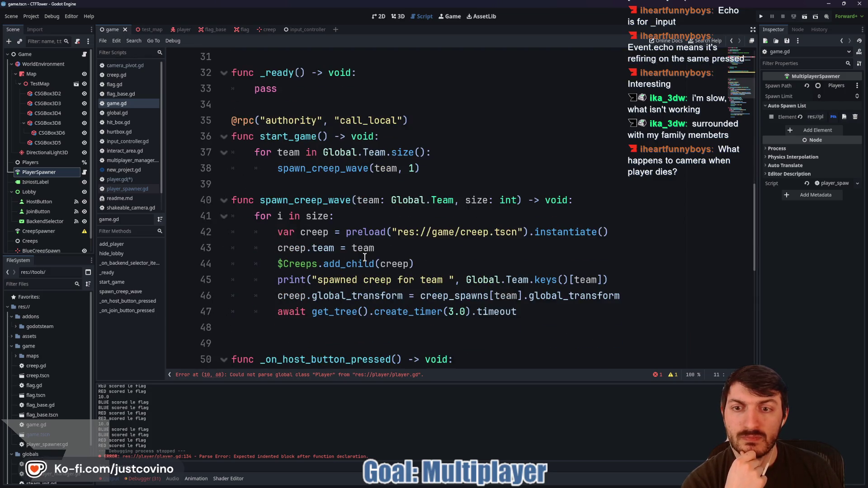
pyautogui.click(340, 182)
pyautogui.press('Return')
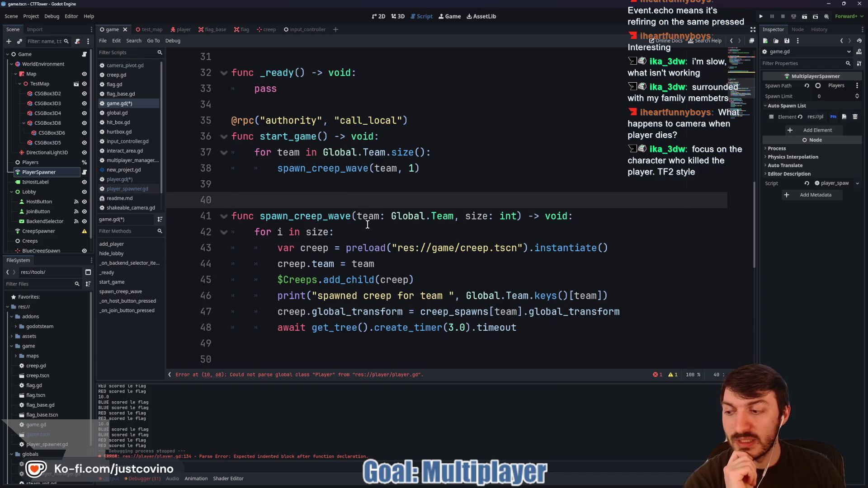
# Save all modified scripts, including game.gd and player.gd
pyautogui.scroll(6, 367, 225)
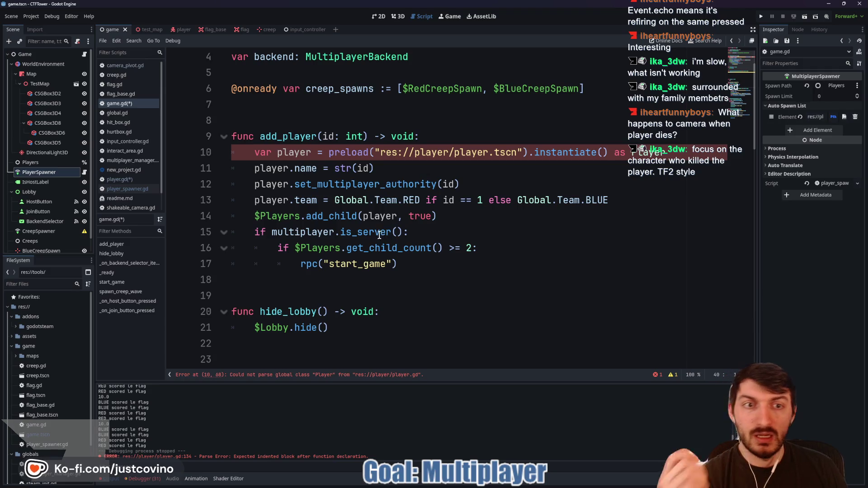
pyautogui.scroll(1, 383, 240)
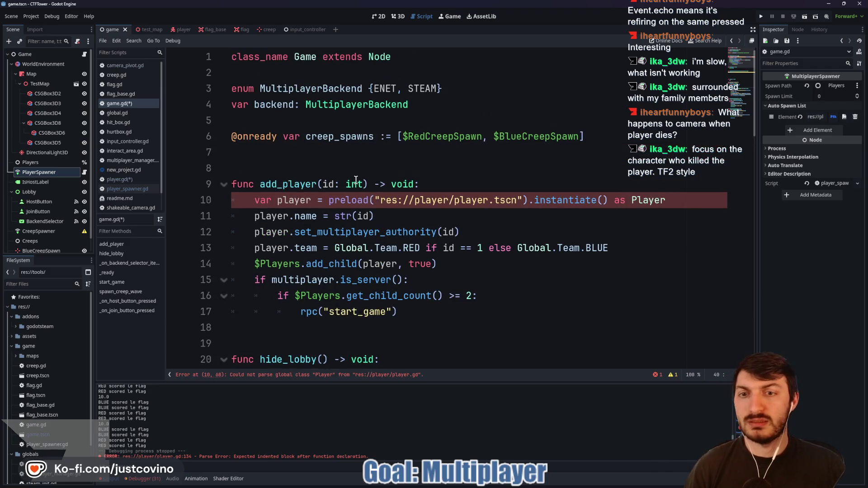
pyautogui.click(319, 159)
pyautogui.hotkey('ctrl', 's')
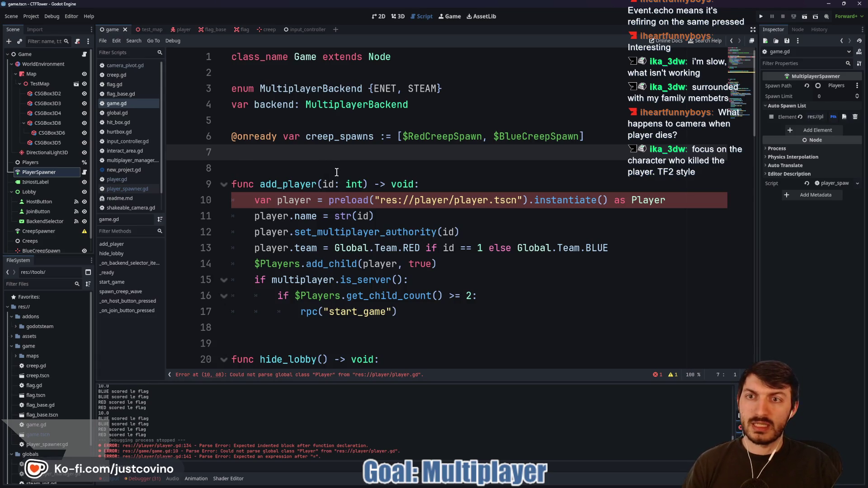
pyautogui.moveTo(230, 117)
pyautogui.mouseDown()
pyautogui.moveTo(199, 116)
pyautogui.moveTo(224, 183)
pyautogui.mouseUp()
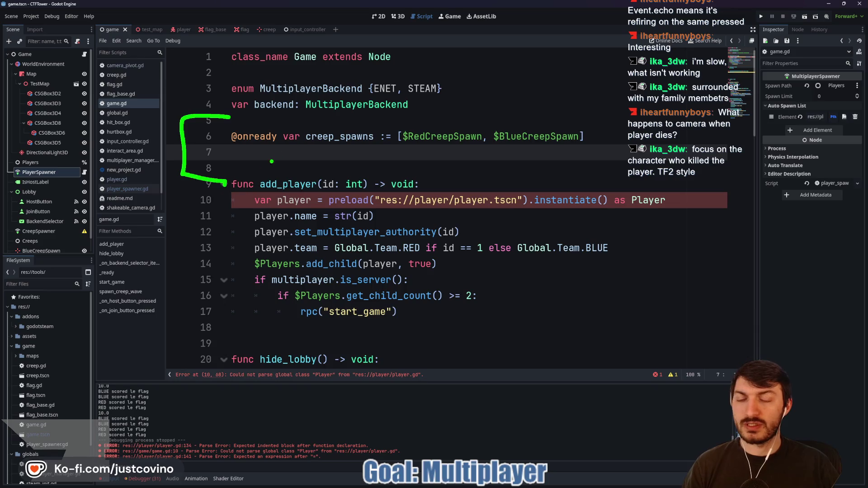
pyautogui.hotkey('ctrl', 's')
pyautogui.press('Escape')
pyautogui.press('Escape')
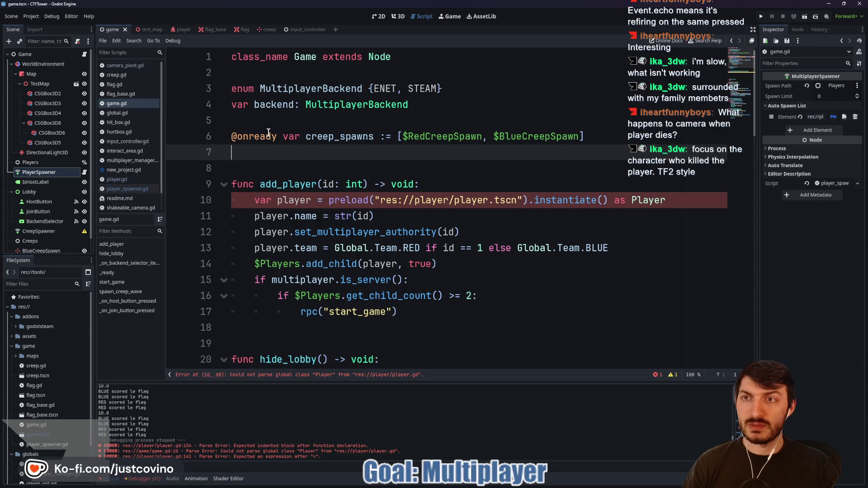
# Select the Game root, open its script, then switch to the player scene
pyautogui.click(77, 53)
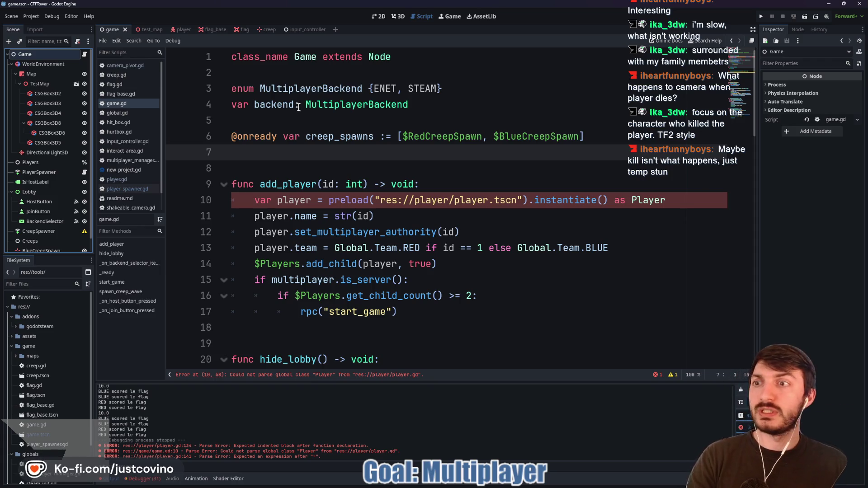
pyautogui.click(85, 54)
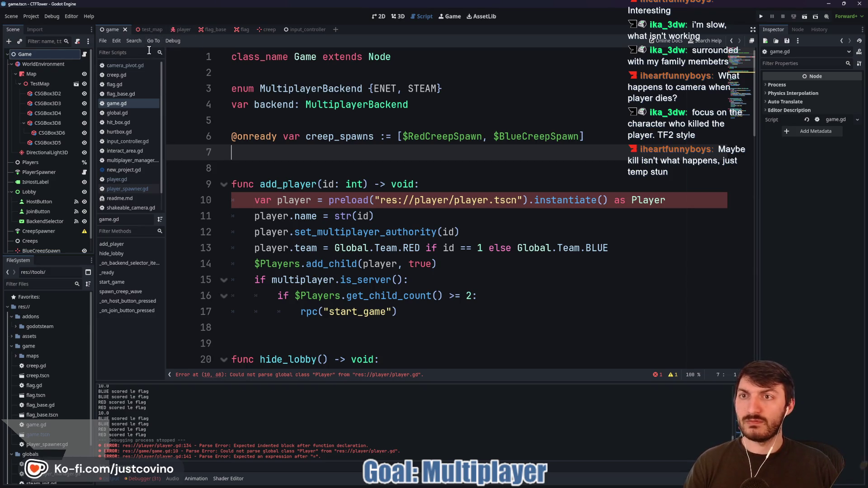
pyautogui.click(178, 30)
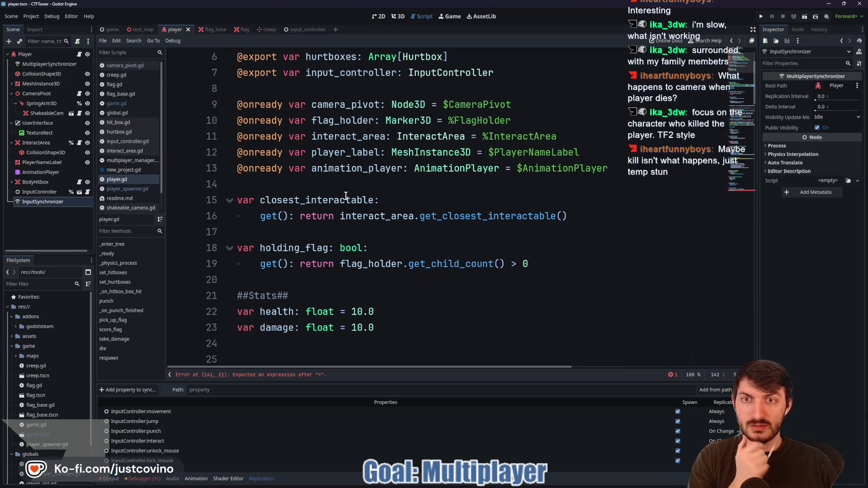
# Copy the random team Spawn group lookup expression from line 39 of _ready()
pyautogui.scroll(2, 347, 192)
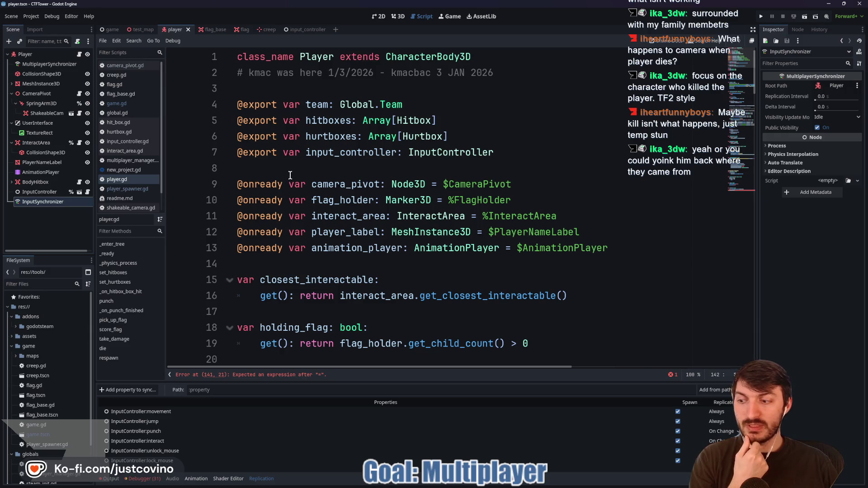
pyautogui.scroll(-2, 286, 176)
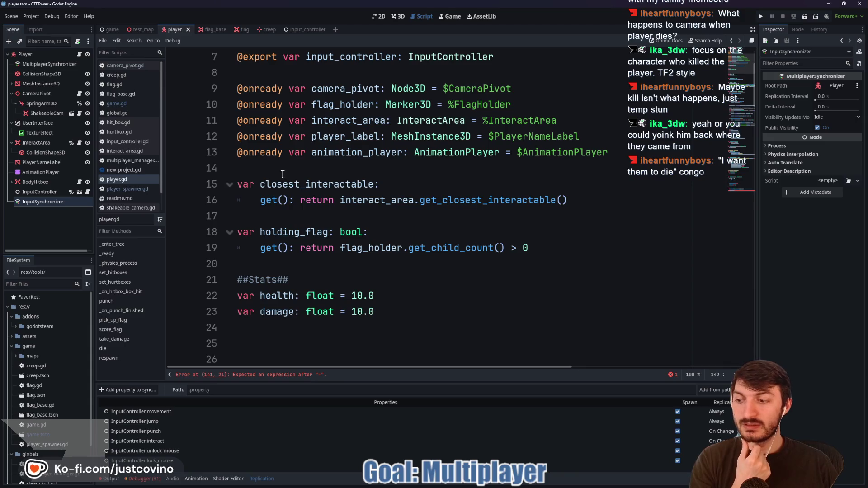
pyautogui.scroll(-6, 278, 176)
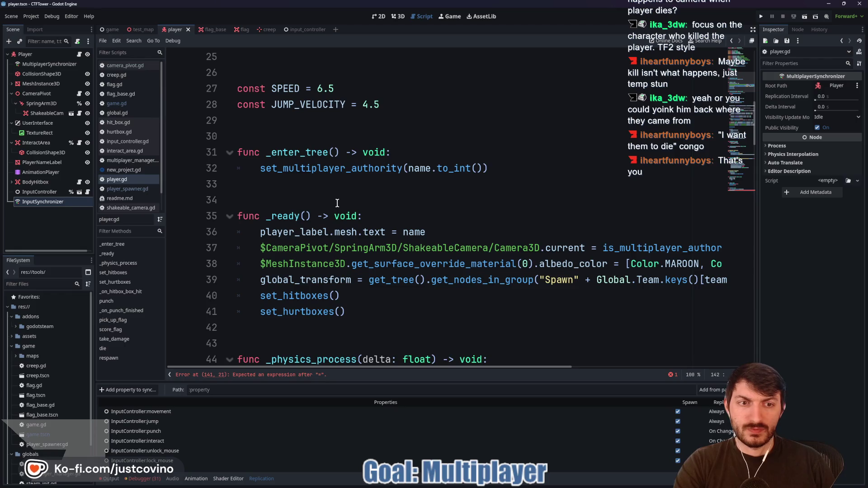
pyautogui.scroll(-1, 337, 202)
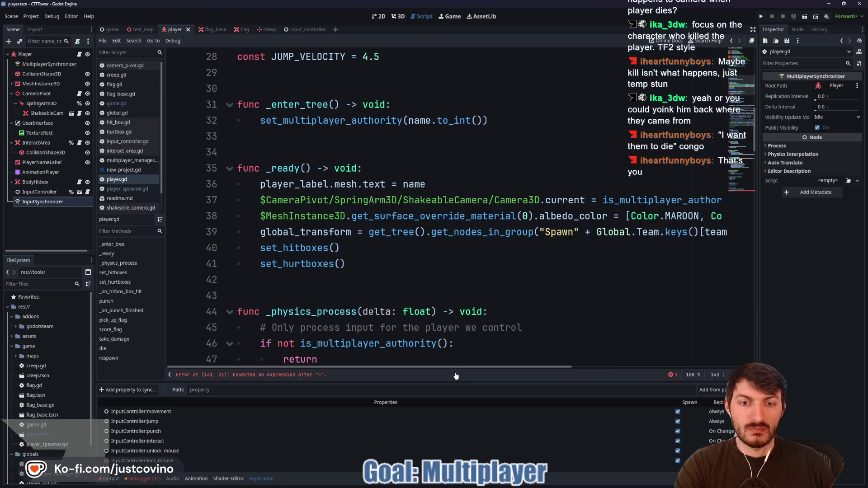
pyautogui.moveTo(452, 367)
pyautogui.mouseDown()
pyautogui.moveTo(665, 360)
pyautogui.moveTo(402, 368)
pyautogui.moveTo(430, 367)
pyautogui.mouseUp()
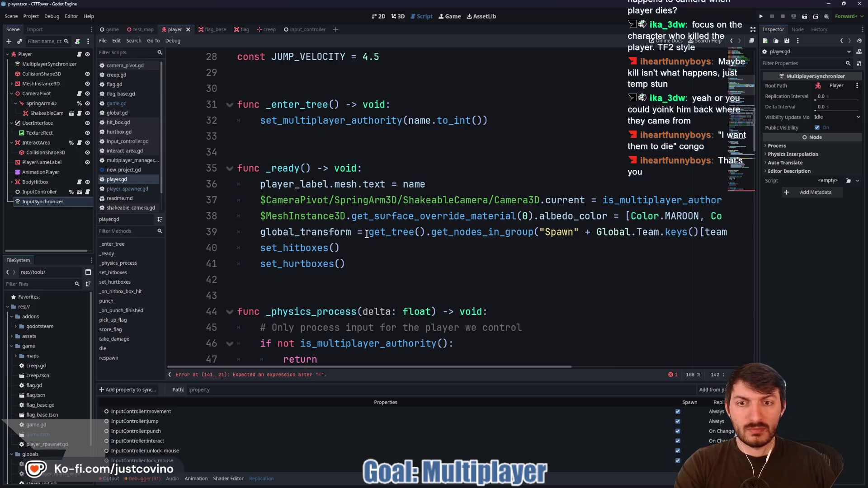
pyautogui.moveTo(370, 233)
pyautogui.mouseDown()
pyautogui.moveTo(362, 249)
pyautogui.moveTo(745, 239)
pyautogui.mouseUp()
pyautogui.hotkey('ctrl', 'c')
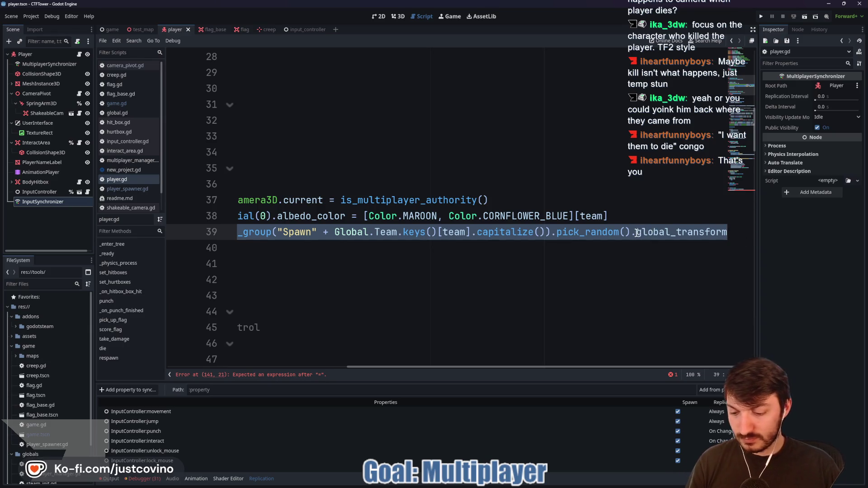
pyautogui.hscroll(-5, 468, 373)
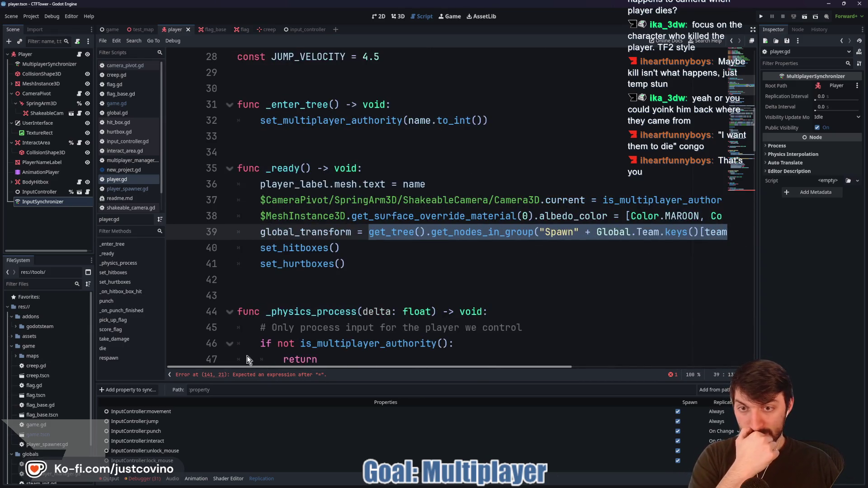
# Set global_transform in respawn() to the pasted team spawn lookup expression
pyautogui.scroll(-20, 362, 297)
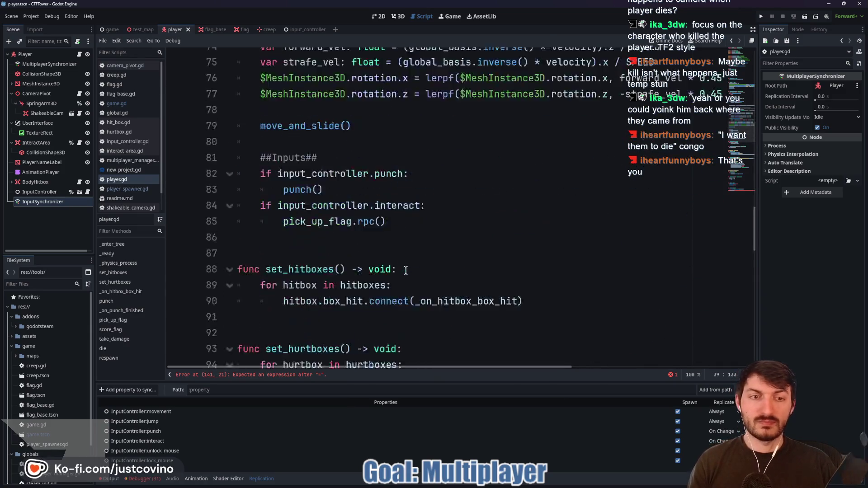
pyautogui.click(371, 266)
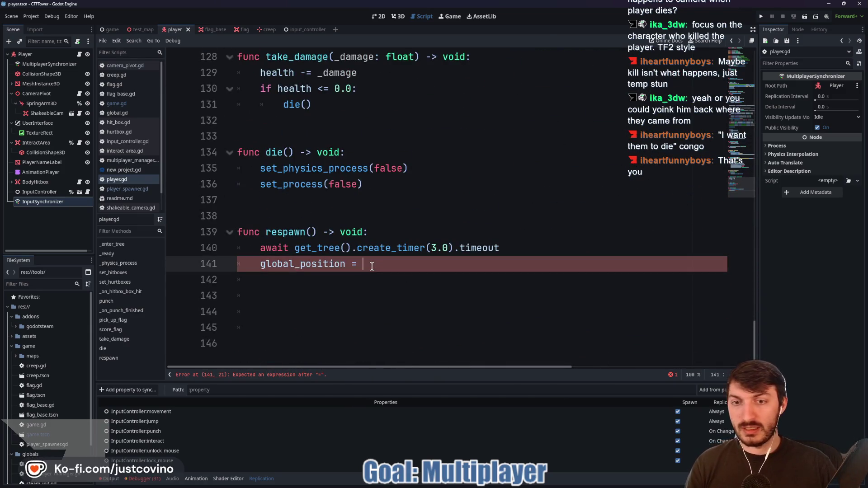
pyautogui.write('tra')
pyautogui.press('Return')
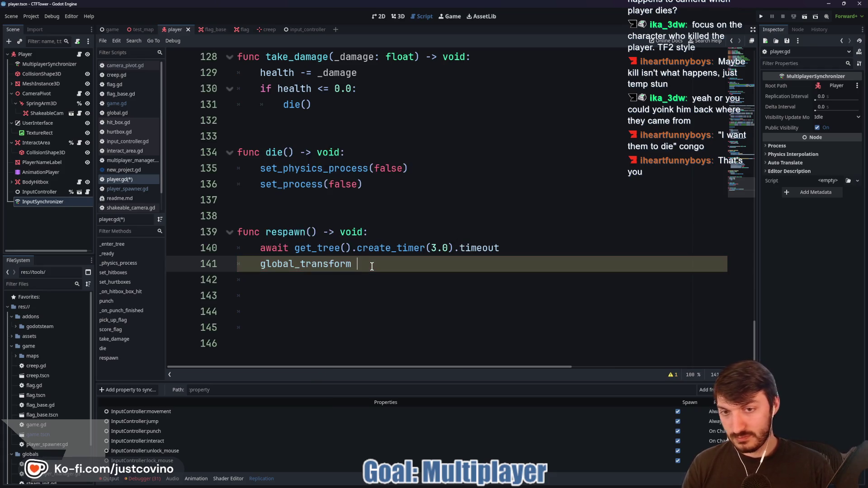
pyautogui.write('=')
pyautogui.hotkey('ctrl', 'v')
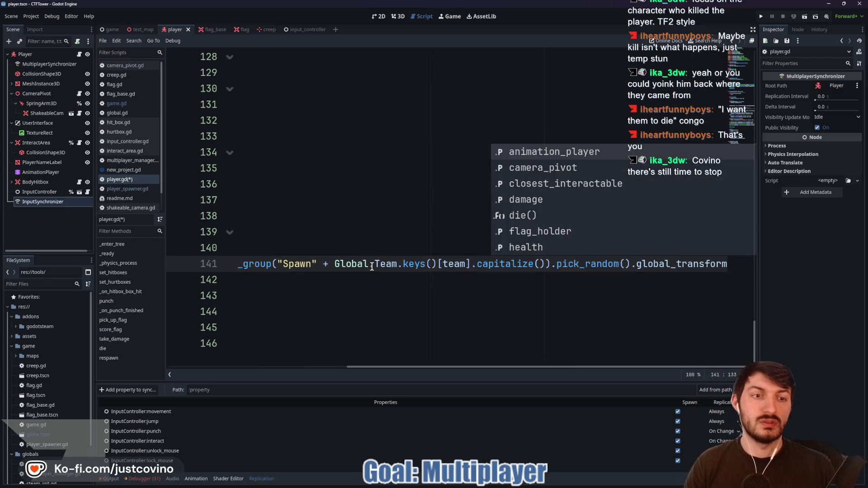
pyautogui.press('Return')
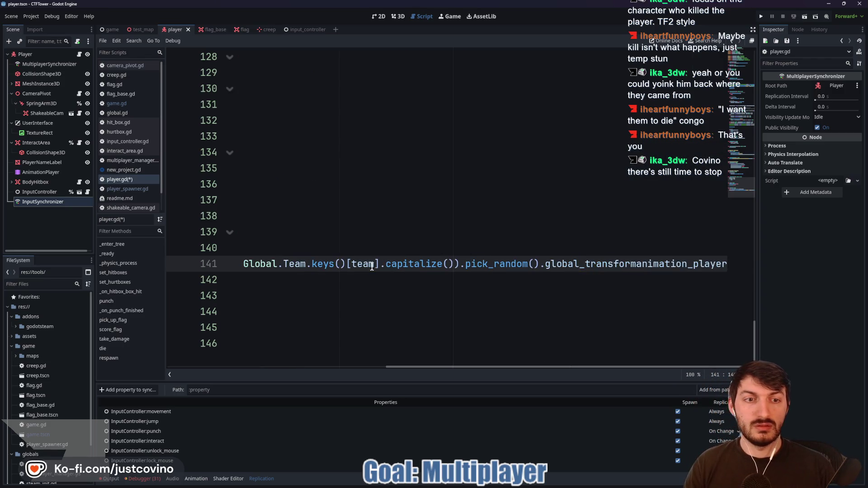
pyautogui.press('Return')
# Re-enable processing in respawn() with set_physics_process(true) and set_process(true)
pyautogui.write('set_phy')
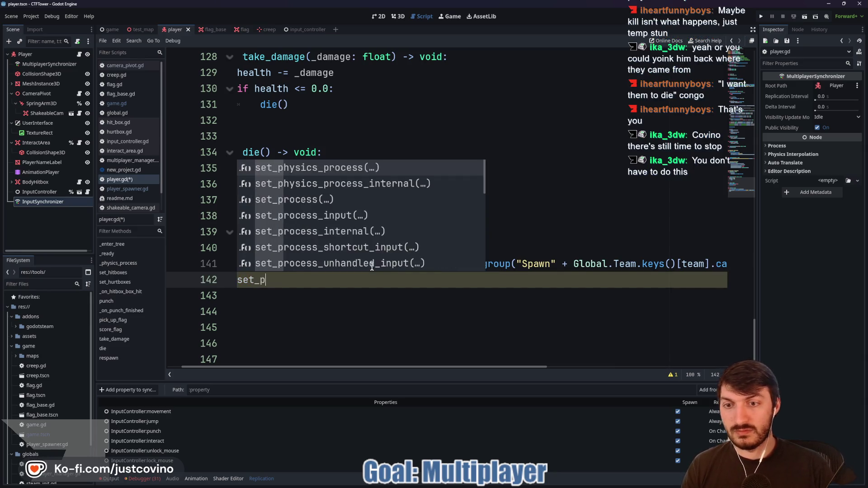
pyautogui.press('Return')
pyautogui.write('true)')
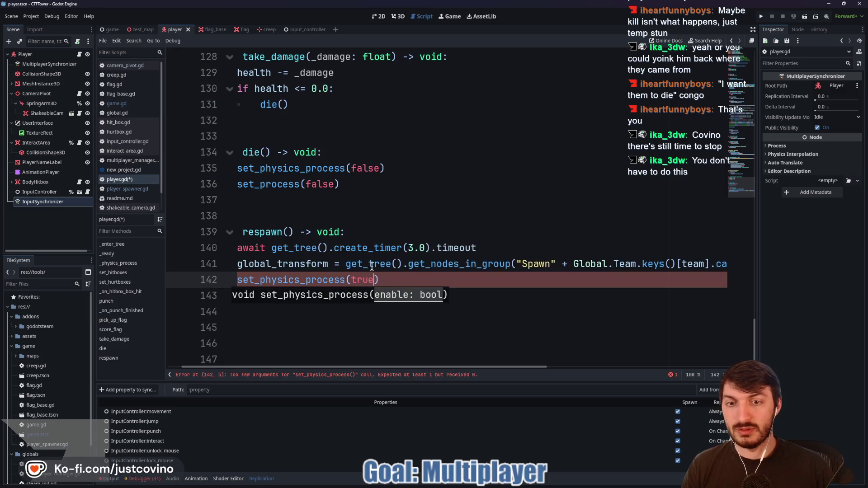
pyautogui.press('Return')
pyautogui.write('set_proce')
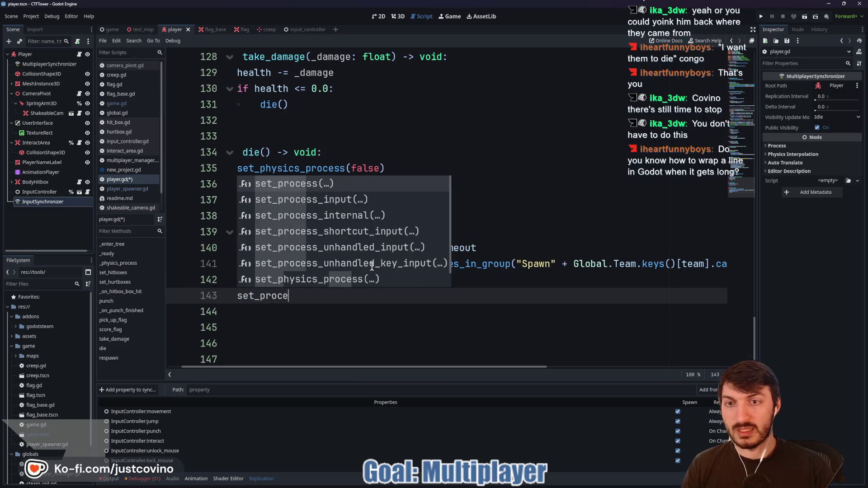
pyautogui.press('Return')
pyautogui.write('true')
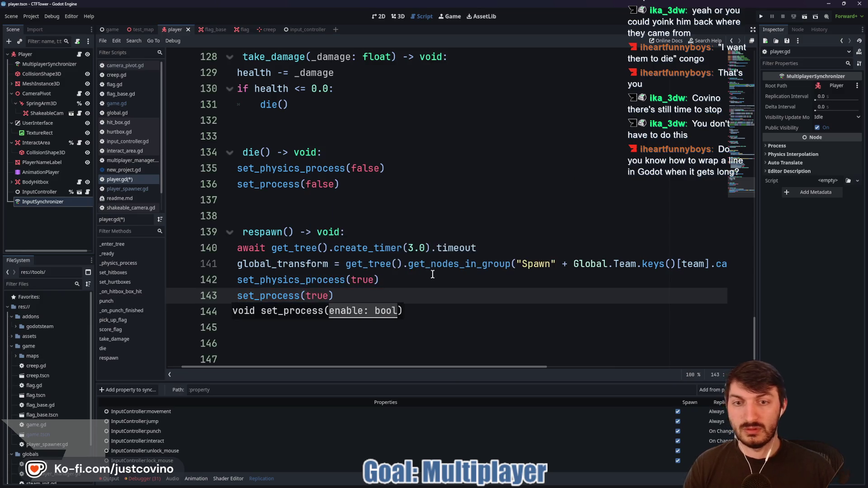
# Reset health = 10.0 right after the timer wait and save player.gd
pyautogui.click(502, 249)
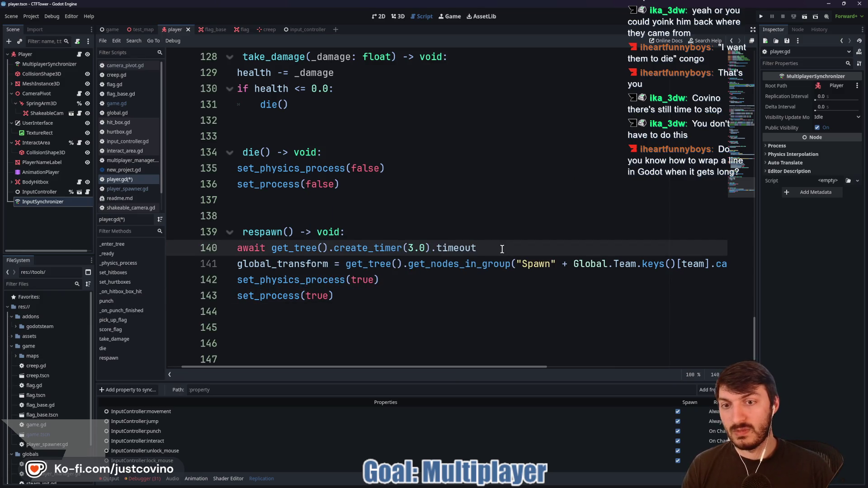
pyautogui.press('Return')
pyautogui.write('health = 10')
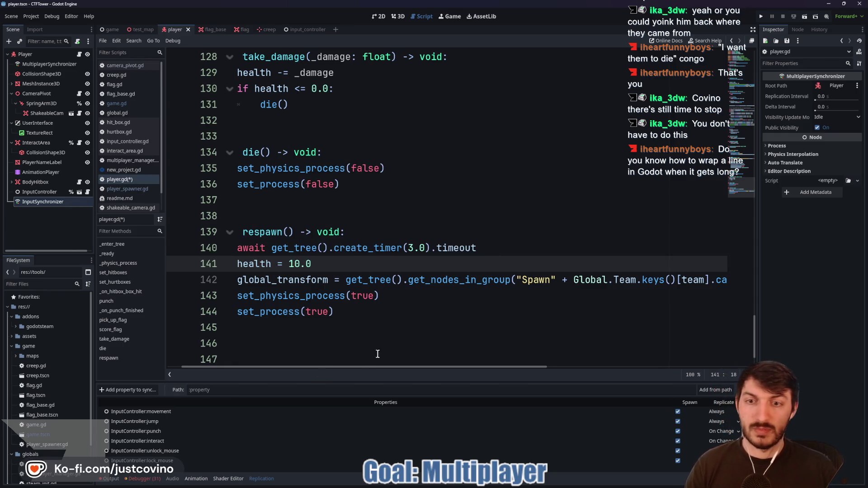
pyautogui.moveTo(361, 367); pyautogui.dragTo(348, 367)
pyautogui.hotkey('ctrl', 's')
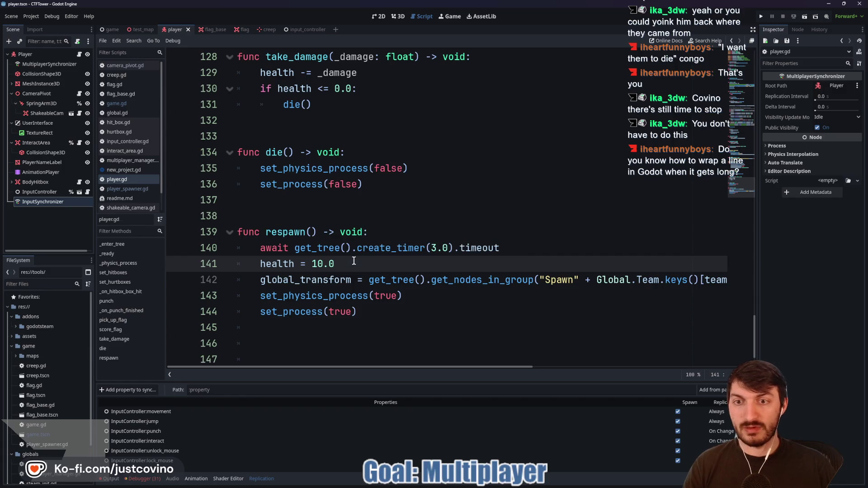
# Call respawn() at the end of die(), after set_process(false)
pyautogui.click(378, 190)
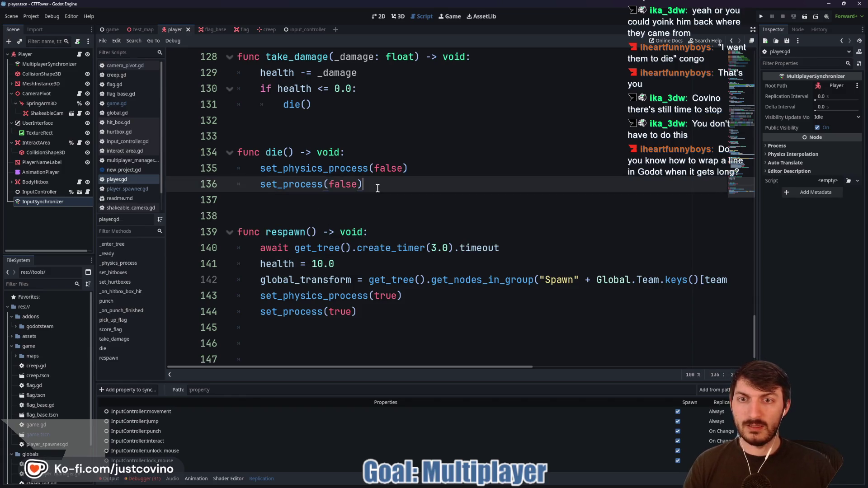
pyautogui.press('Return')
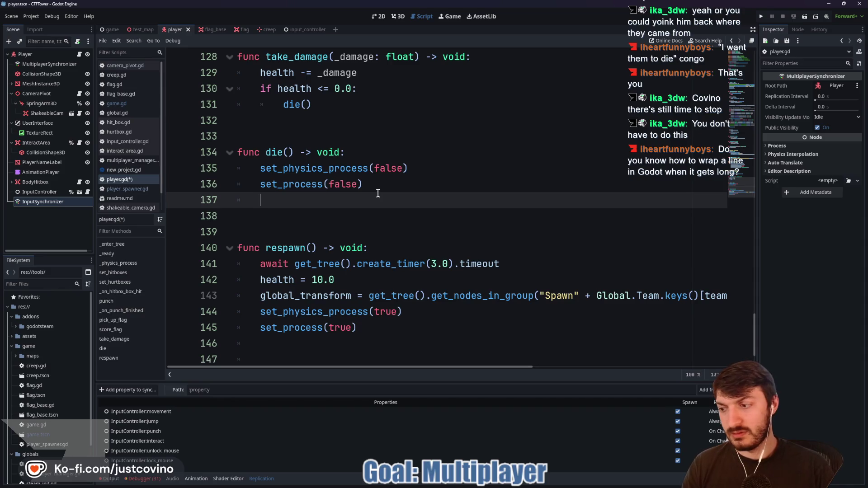
pyautogui.write('spa')
pyautogui.press('Return')
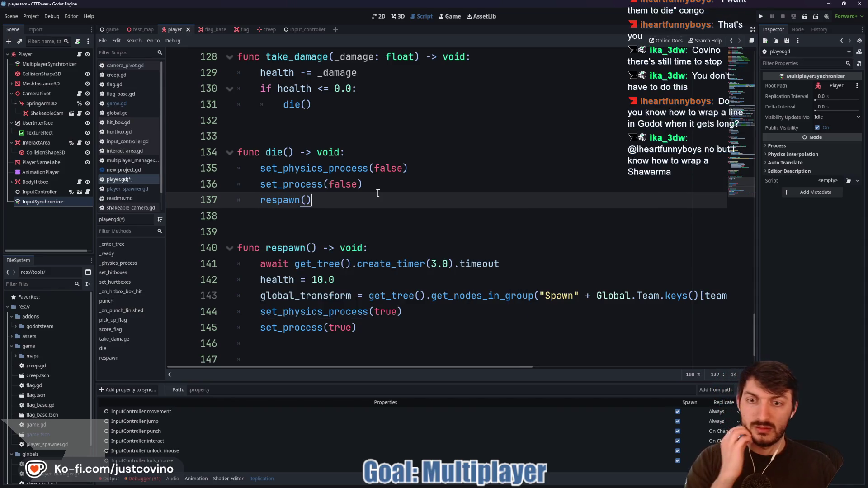
# Tidy the create_timer arguments on line 141 and save player.gd
pyautogui.click(465, 262)
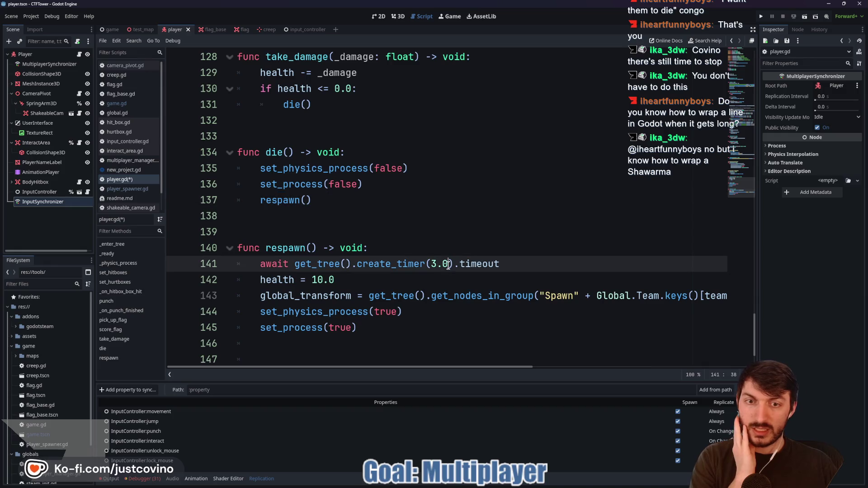
pyautogui.write(',')
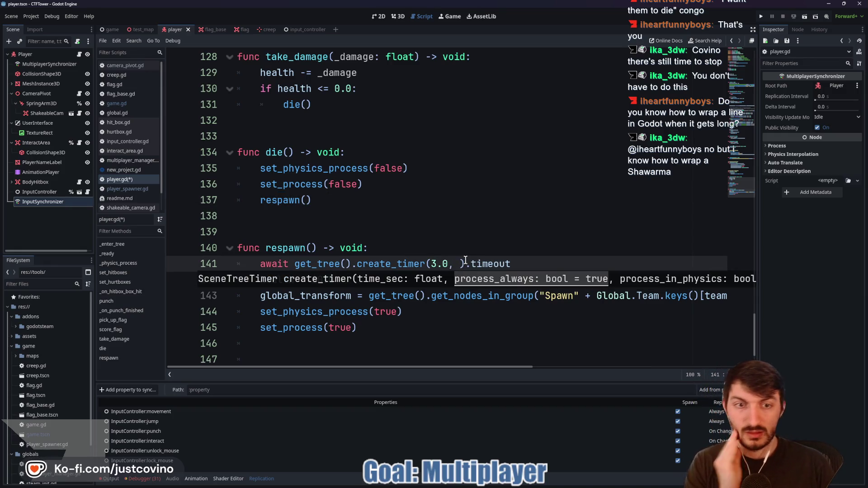
pyautogui.press('BackSpace')
pyautogui.press('BackSpace')
pyautogui.click(512, 263)
pyautogui.hotkey('ctrl', 's')
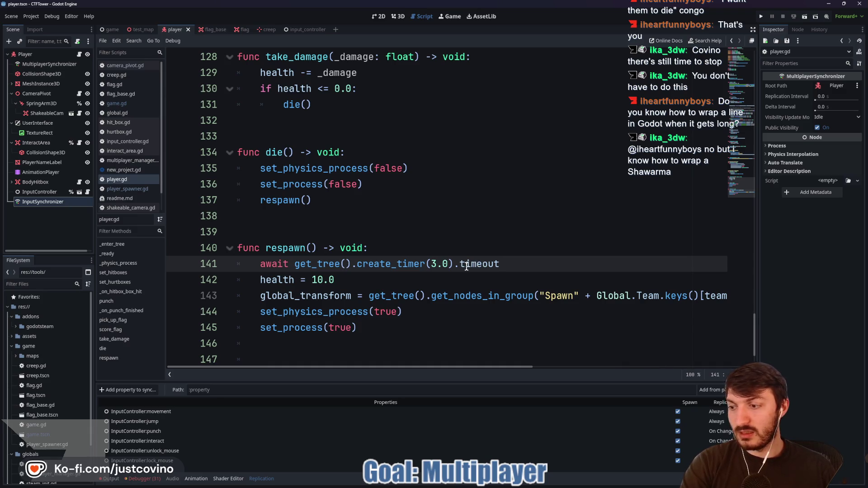
pyautogui.moveTo(468, 370)
pyautogui.mouseDown()
pyautogui.moveTo(682, 375)
pyautogui.moveTo(466, 372)
pyautogui.moveTo(728, 365)
pyautogui.moveTo(511, 367)
pyautogui.mouseUp()
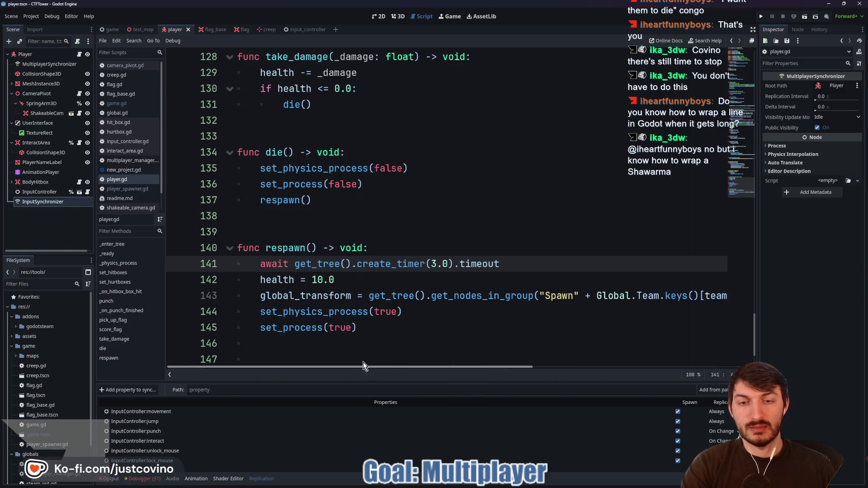
pyautogui.click(442, 315)
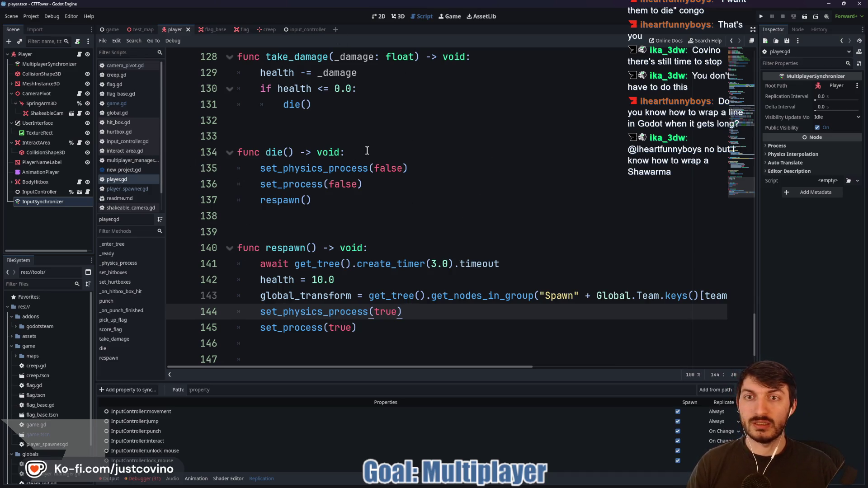
pyautogui.click(321, 217)
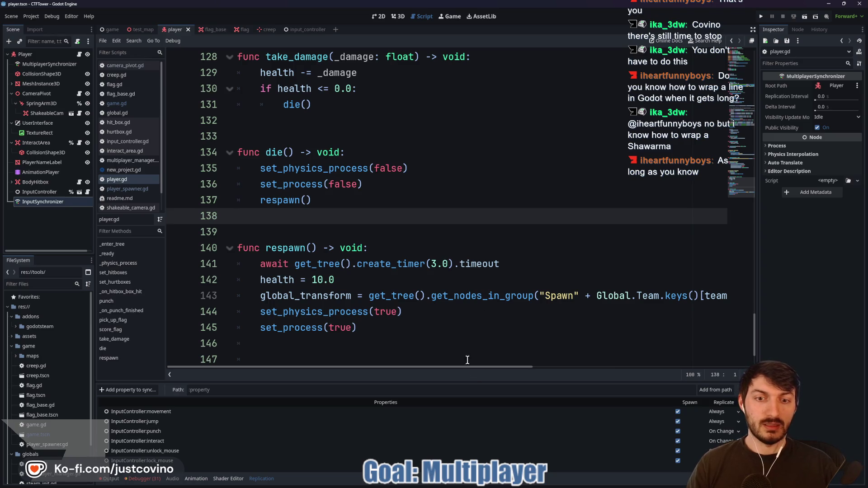
# Collapse the Output panel and zoom the script text out twice so player.gd lines 109–150 fit
pyautogui.scroll(-1, 469, 361)
pyautogui.click(113, 479)
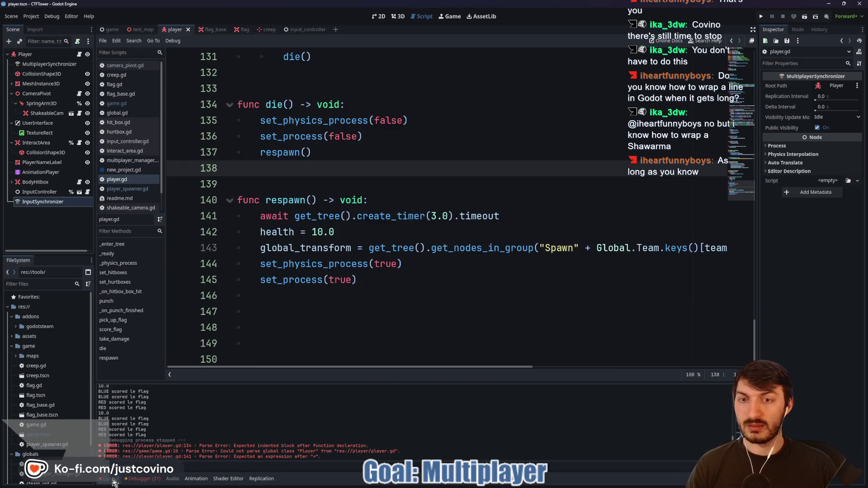
pyautogui.click(113, 479)
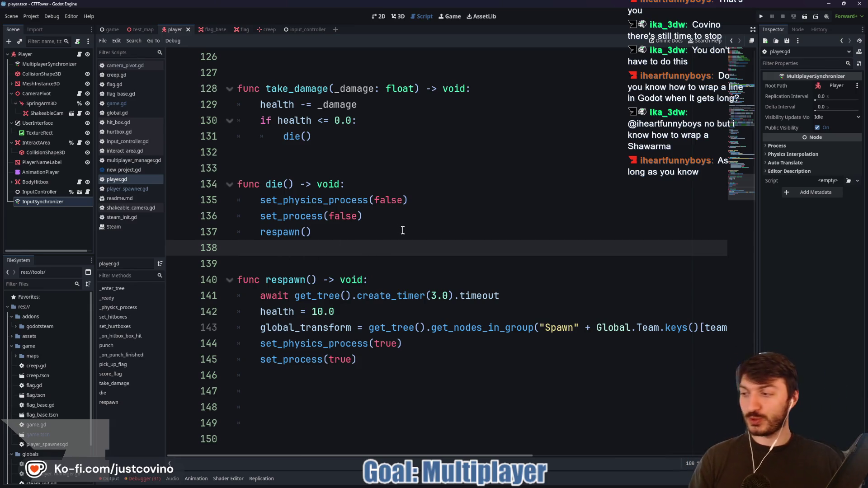
pyautogui.hotkey('ctrl', '-')
pyautogui.hotkey('ctrl', '-')
pyautogui.hotkey('ctrl', '-')
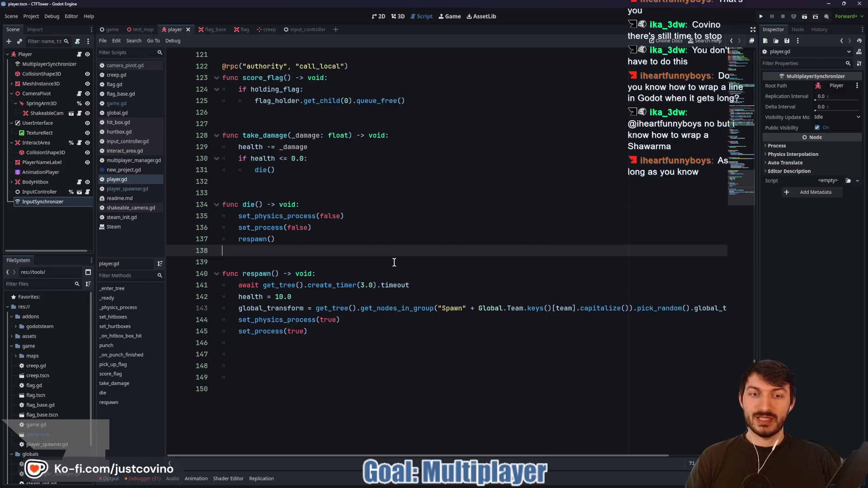
pyautogui.hotkey('ctrl', '-')
pyautogui.hotkey('ctrl', '-')
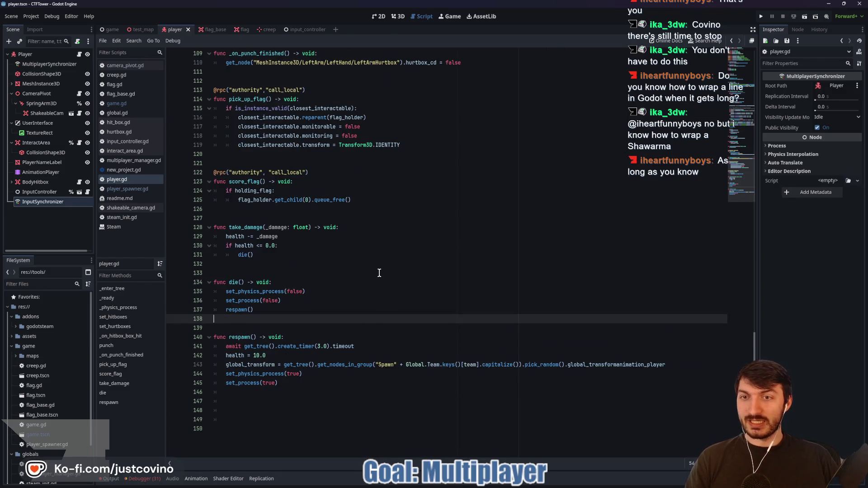
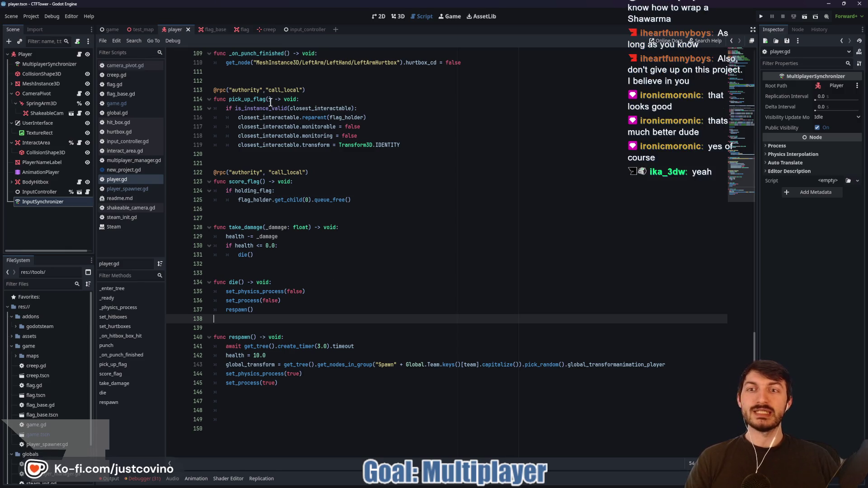
# Browse player.gd around the respawn, die and take_damage functions
pyautogui.scroll(10, 333, 307)
pyautogui.scroll(8, 334, 307)
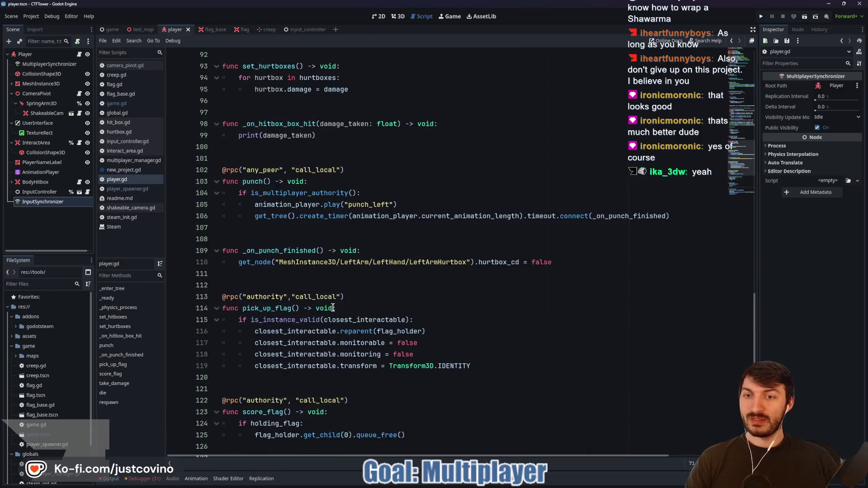
pyautogui.scroll(-1, 369, 317)
pyautogui.scroll(-12, 369, 318)
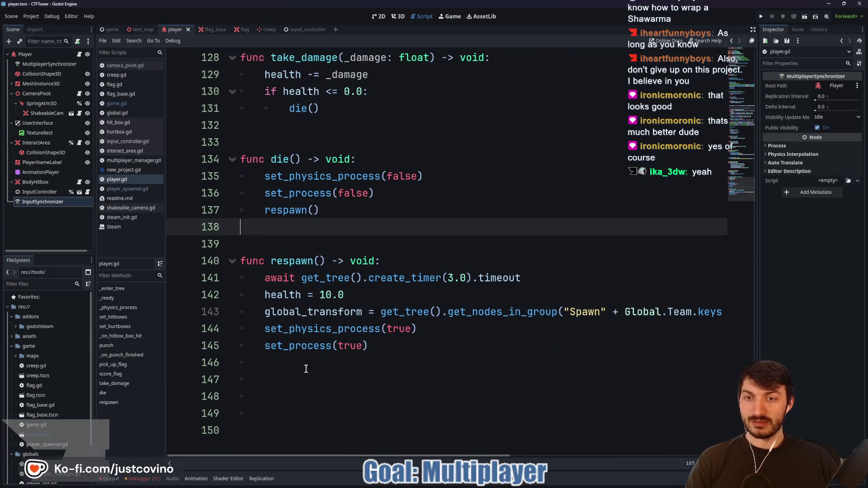
pyautogui.click(414, 363)
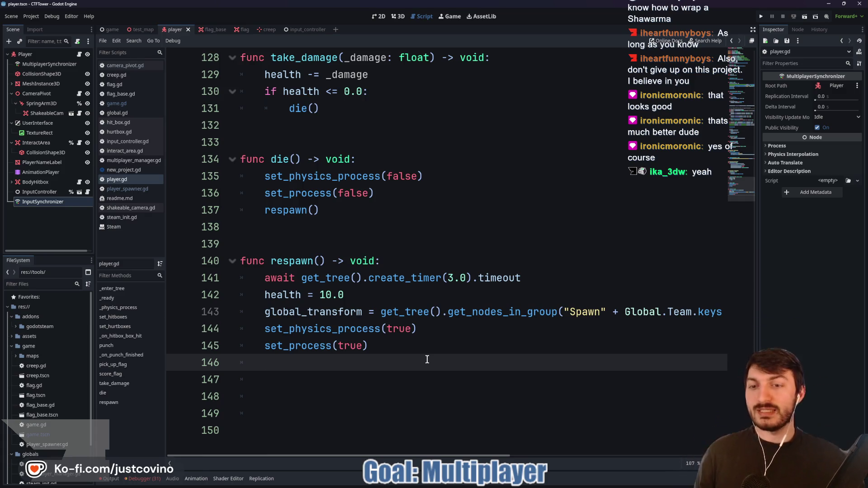
pyautogui.moveTo(404, 277)
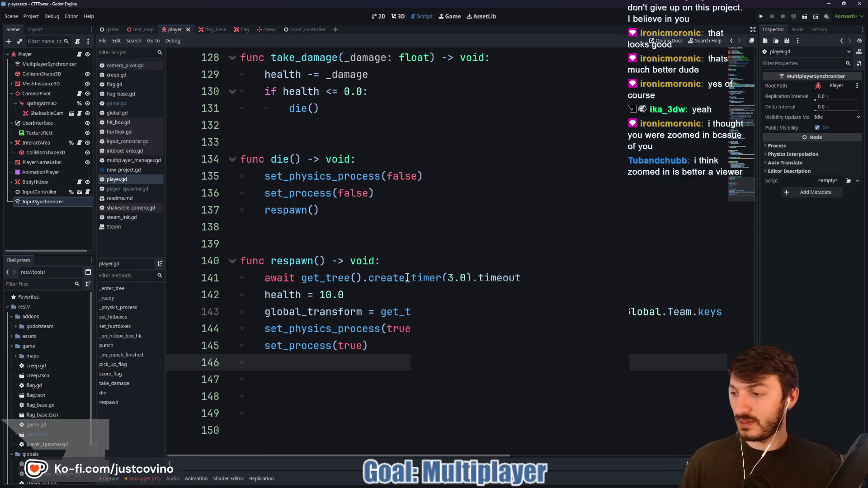
pyautogui.keyDown('ctrl'); pyautogui.scroll(-1, 374, 245); pyautogui.keyUp('ctrl')
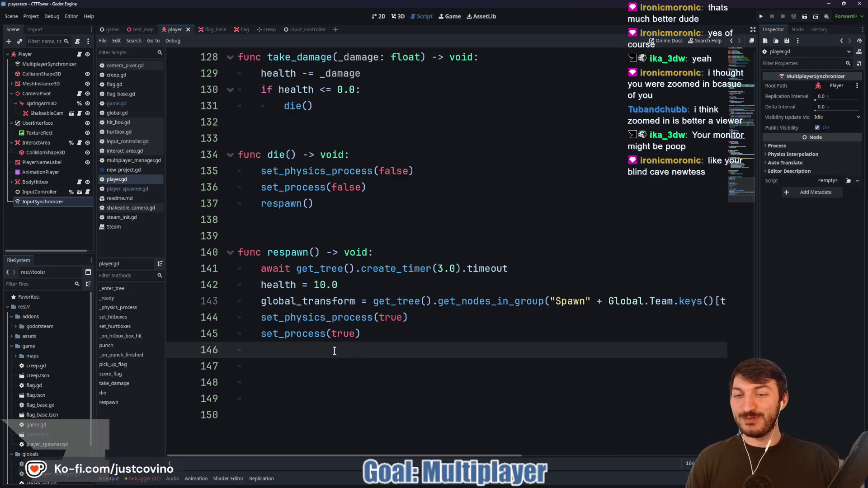
pyautogui.scroll(-1, 410, 302)
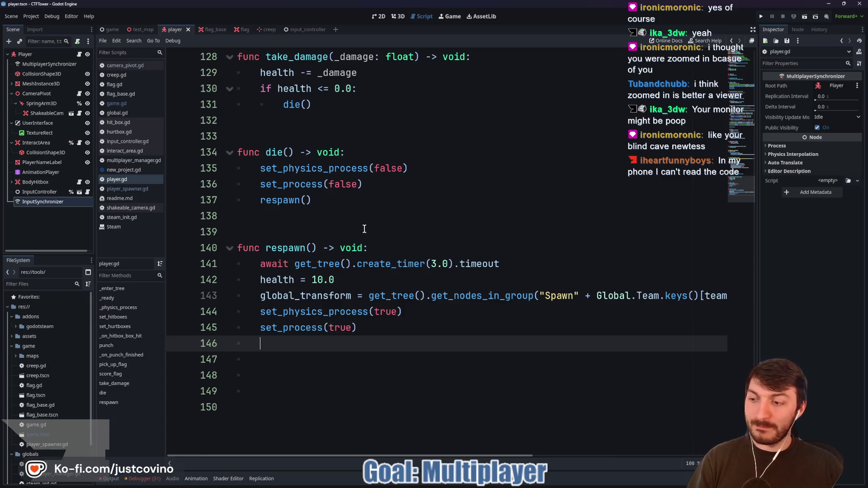
pyautogui.click(357, 230)
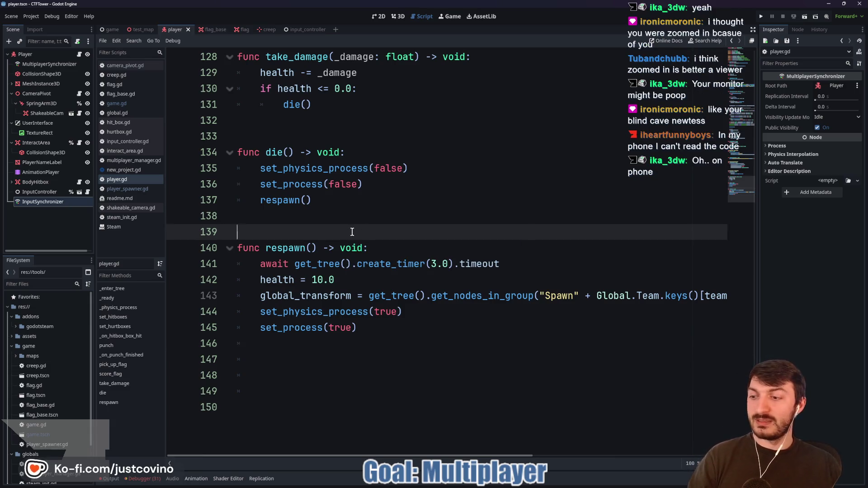
pyautogui.scroll(4, 352, 232)
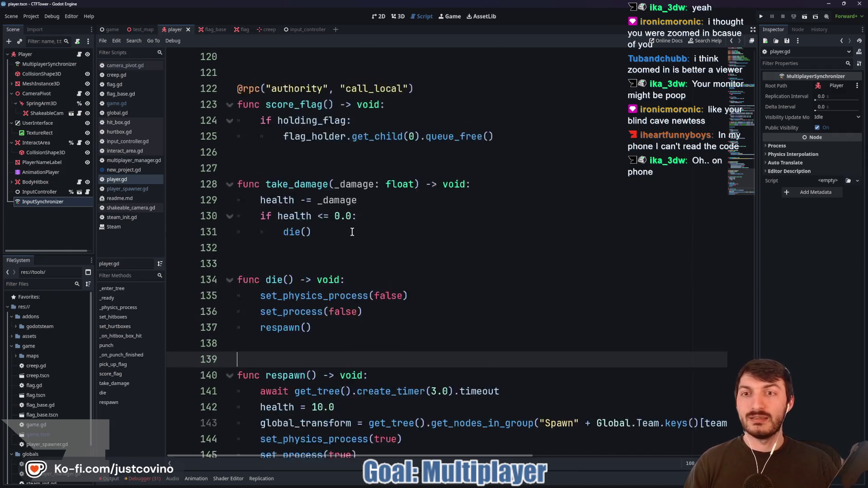
pyautogui.click(342, 211)
pyautogui.scroll(-3, 362, 227)
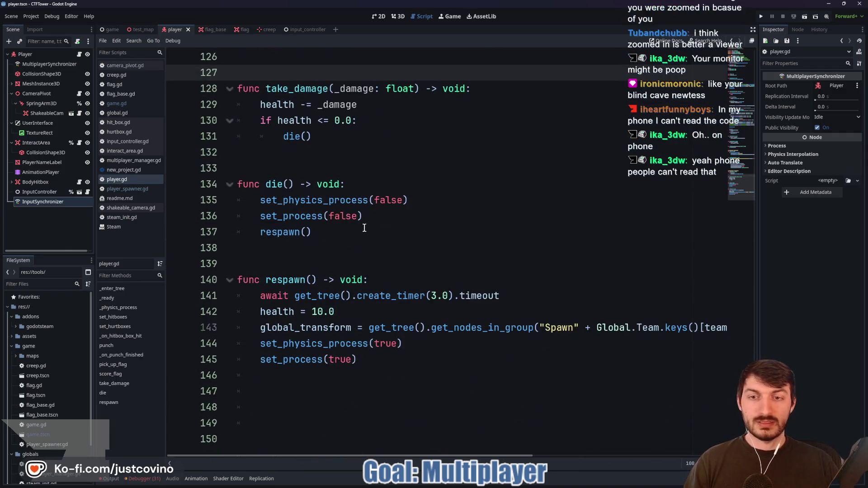
pyautogui.scroll(-1, 387, 210)
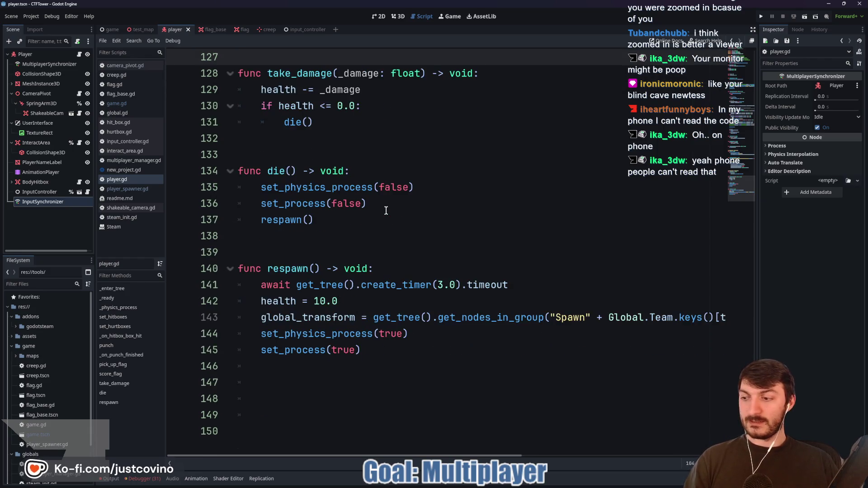
pyautogui.click(373, 236)
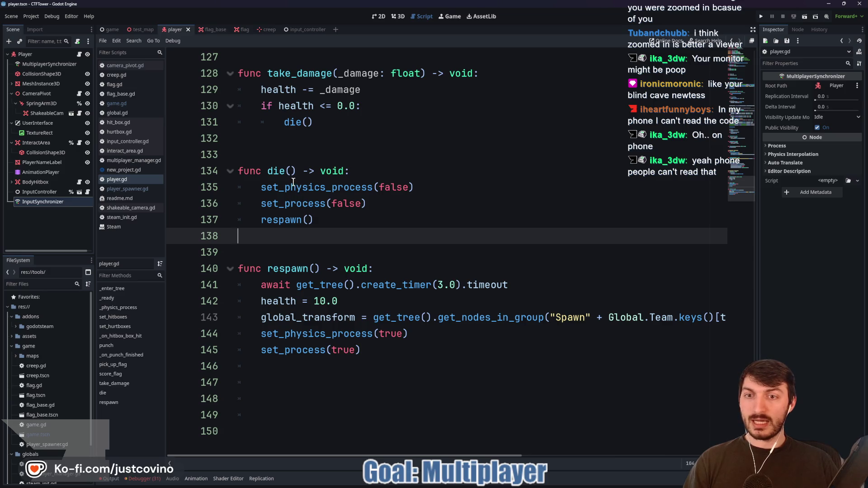
# Select the take_damage function header and scroll back up through player.gd
pyautogui.scroll(2, 293, 182)
pyautogui.tripleClick(305, 171)
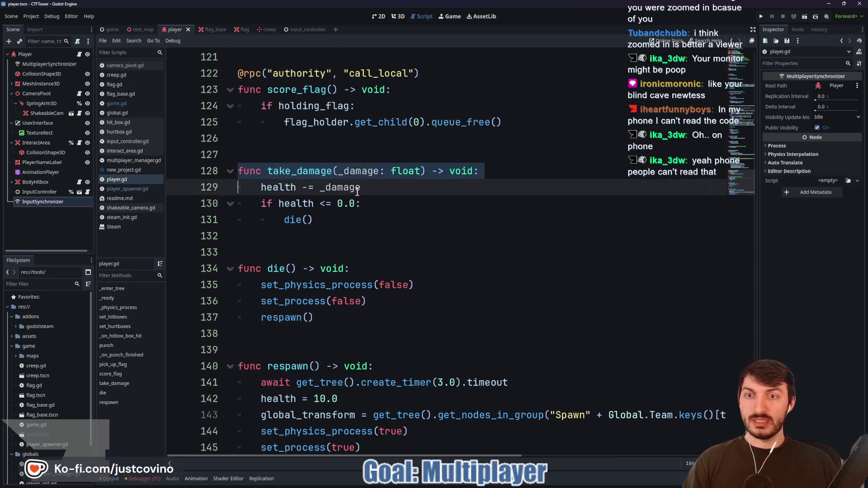
pyautogui.scroll(4, 357, 205)
pyautogui.scroll(5, 366, 210)
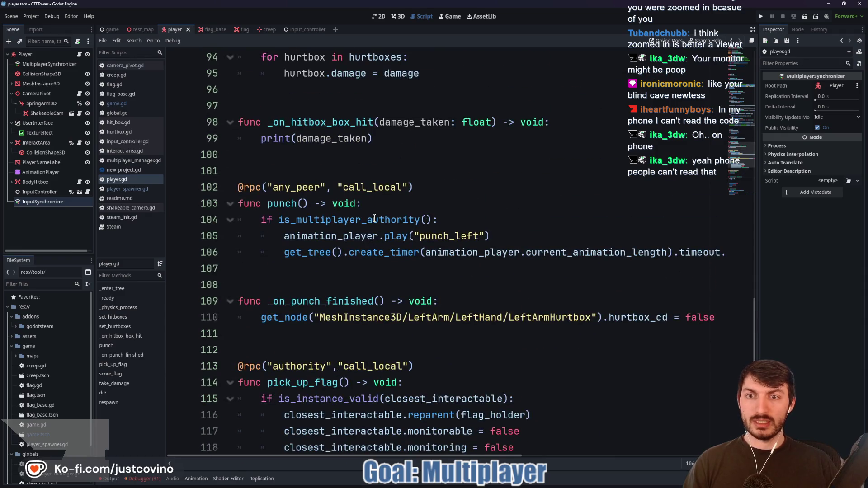
pyautogui.scroll(-6, 374, 218)
pyautogui.scroll(5, 369, 216)
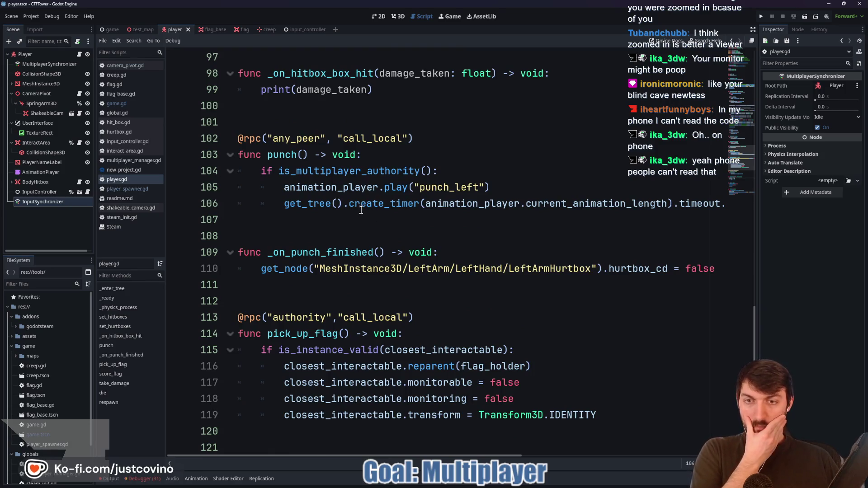
pyautogui.scroll(1, 361, 210)
pyautogui.scroll(2, 353, 215)
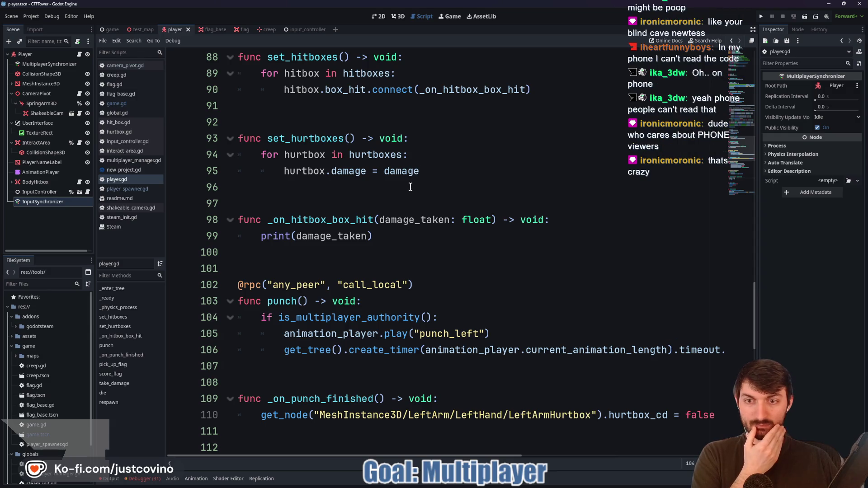
pyautogui.scroll(6, 409, 190)
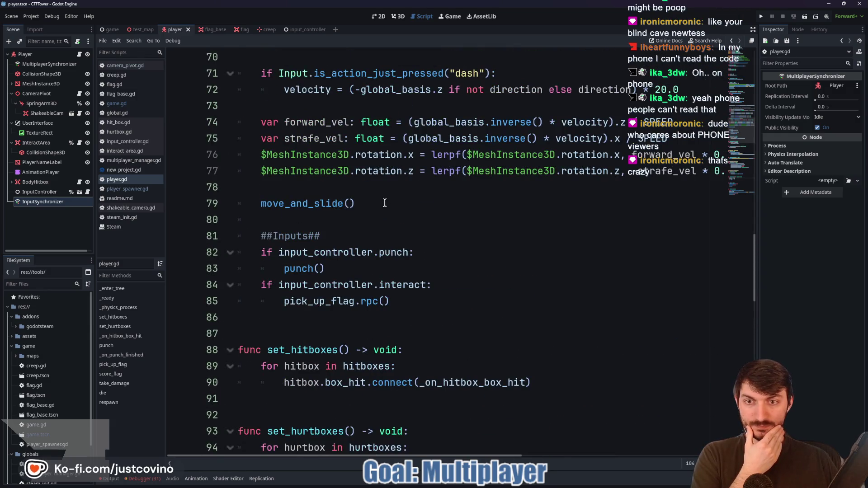
pyautogui.scroll(6, 385, 203)
pyautogui.scroll(-15, 384, 203)
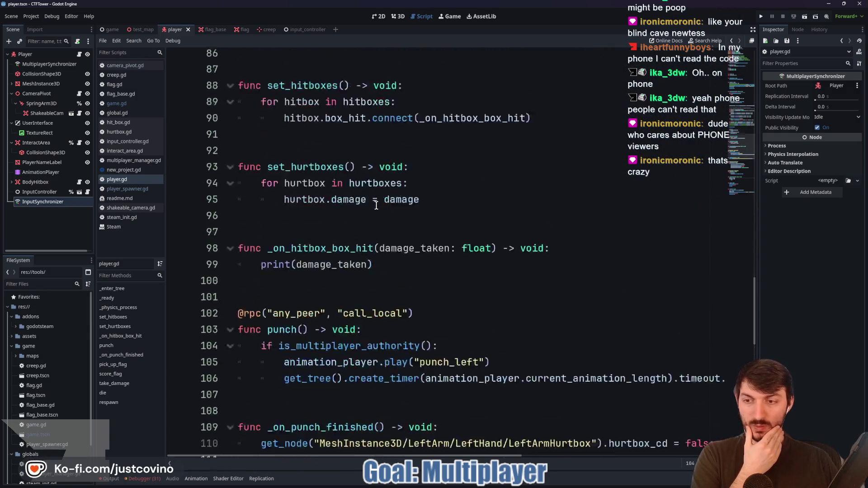
# In _on_hitbox_box_hit, replace print(damage_taken) with take_damage(damage_taken) and save player.gd
pyautogui.click(131, 337)
pyautogui.moveTo(383, 270); pyautogui.dragTo(257, 270)
pyautogui.write('take')
pyautogui.press('Return')
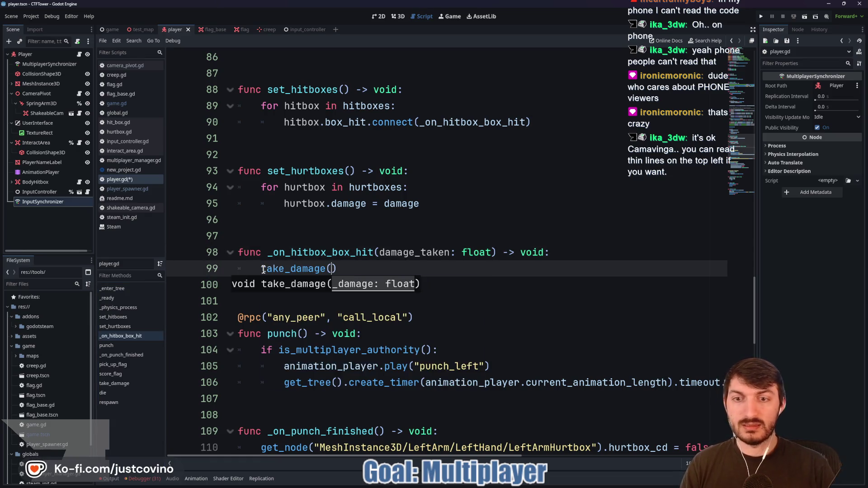
pyautogui.write('damage')
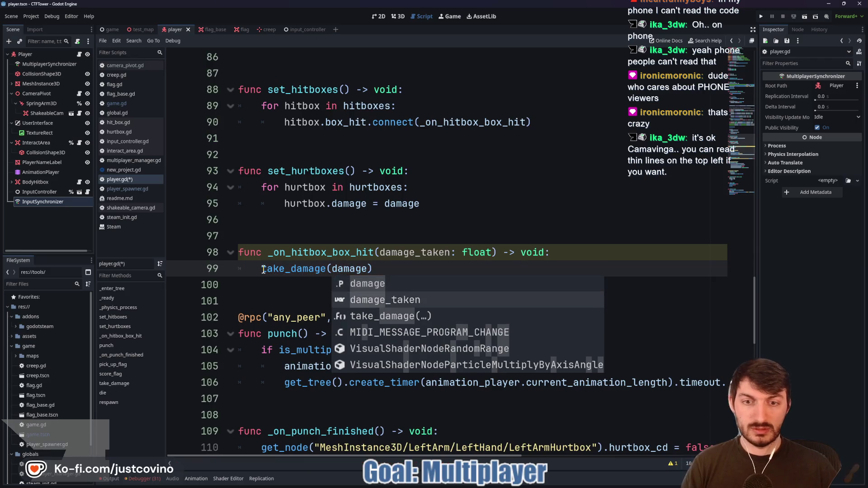
pyautogui.press('Down')
pyautogui.press('Return')
pyautogui.hotkey('ctrl', 's')
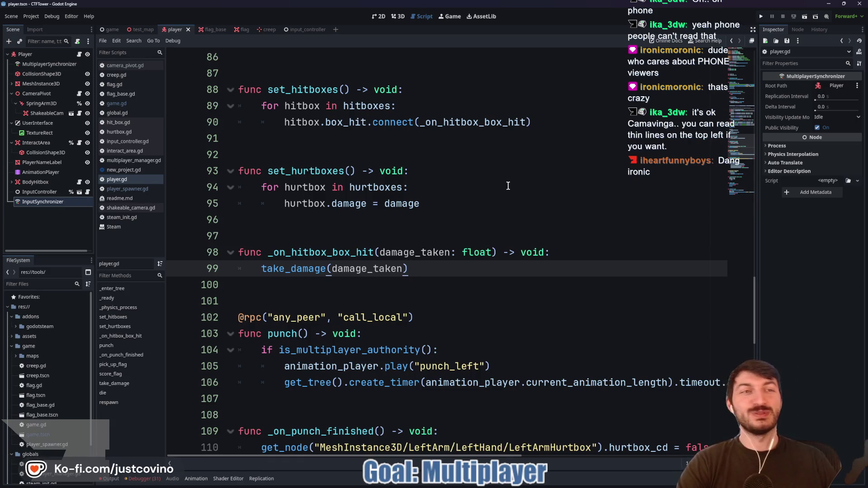
# Run two game instances side by side, host in the left window and join from the other
pyautogui.click(759, 17)
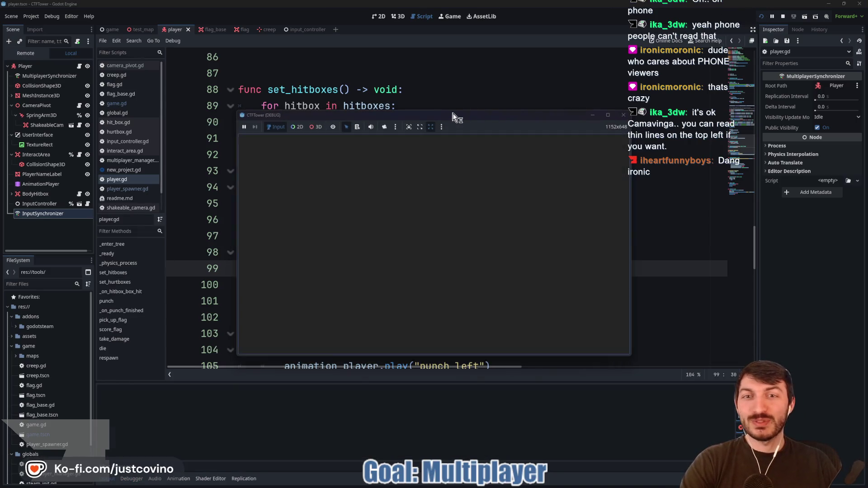
pyautogui.moveTo(438, 124); pyautogui.dragTo(226, 117)
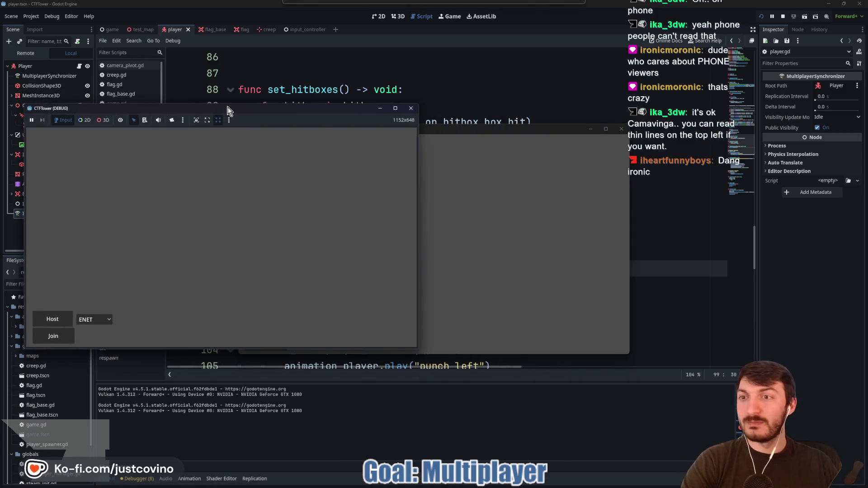
pyautogui.moveTo(464, 131)
pyautogui.mouseDown()
pyautogui.moveTo(664, 121)
pyautogui.moveTo(654, 121)
pyautogui.mouseUp()
pyautogui.click(52, 319)
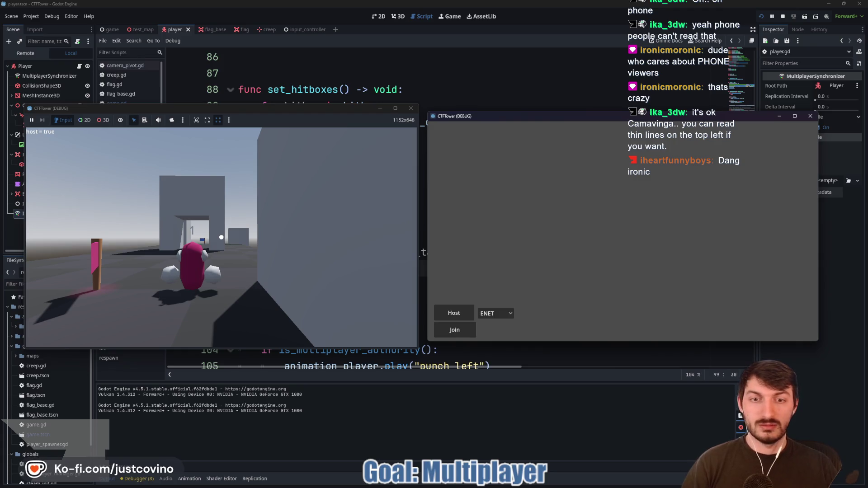
pyautogui.press('super')
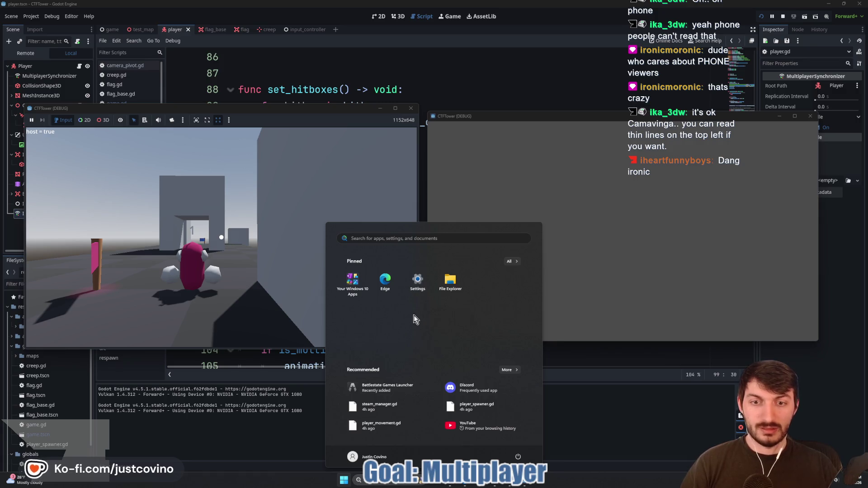
pyautogui.press('Escape')
pyautogui.click(474, 328)
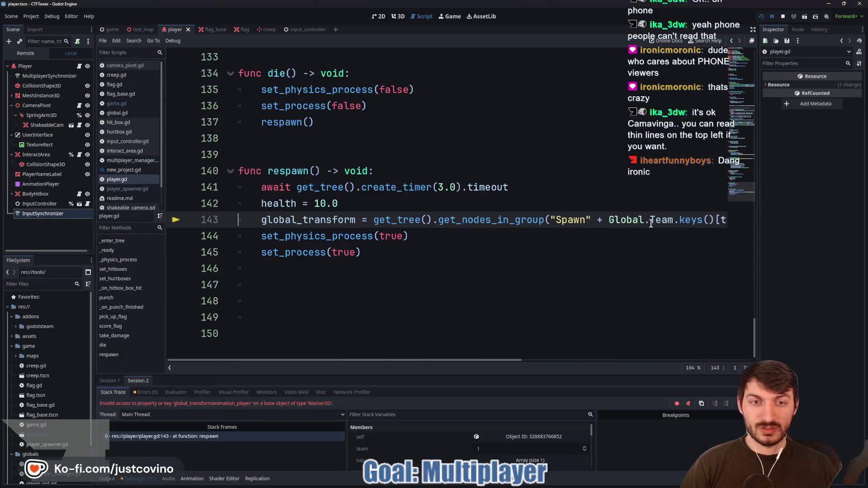
# Inspect lines 143–145 of respawn in player.gd to locate the faulty global_transform line
pyautogui.press('super')
pyautogui.click(436, 246)
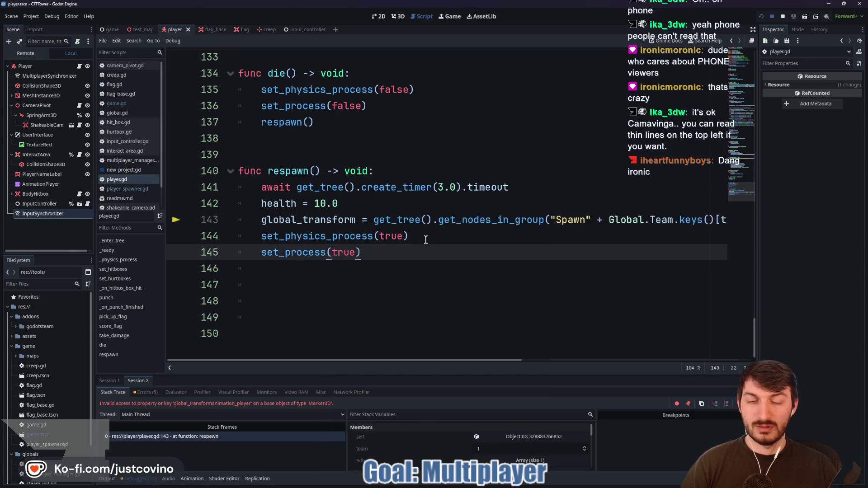
pyautogui.click(426, 239)
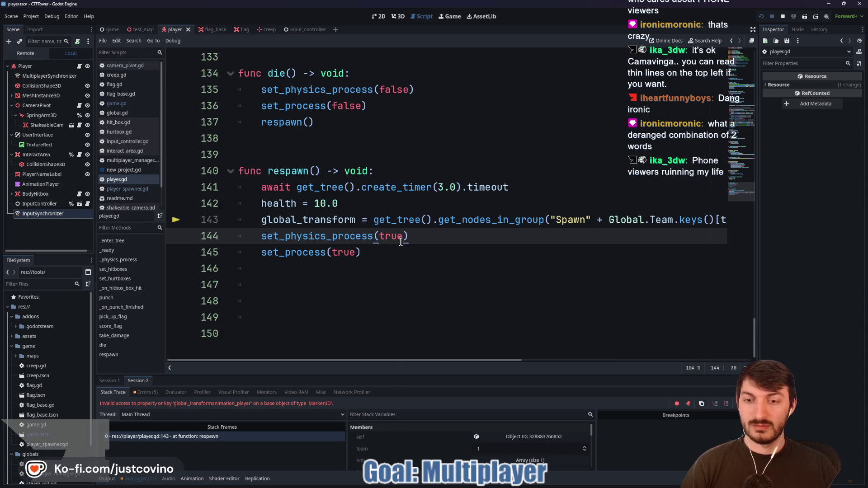
pyautogui.moveTo(412, 360)
pyautogui.mouseDown()
pyautogui.moveTo(677, 365)
pyautogui.moveTo(412, 365)
pyautogui.mouseUp()
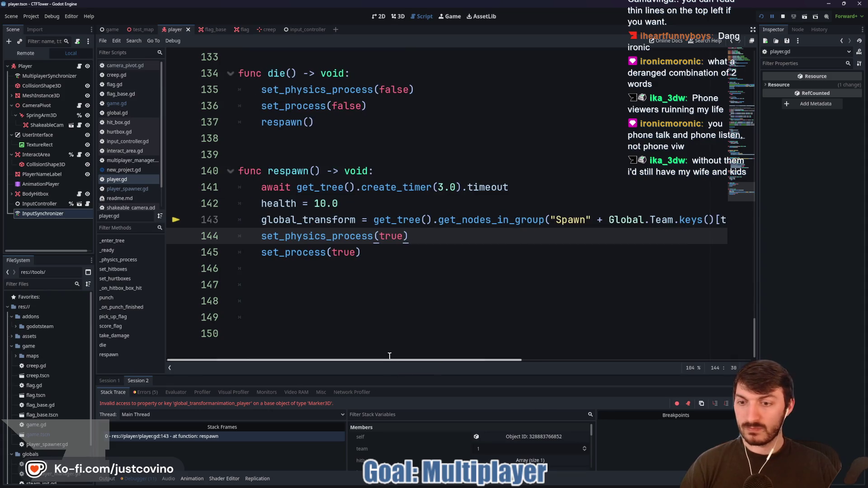
pyautogui.scroll(6, 497, 280)
pyautogui.scroll(10, 501, 286)
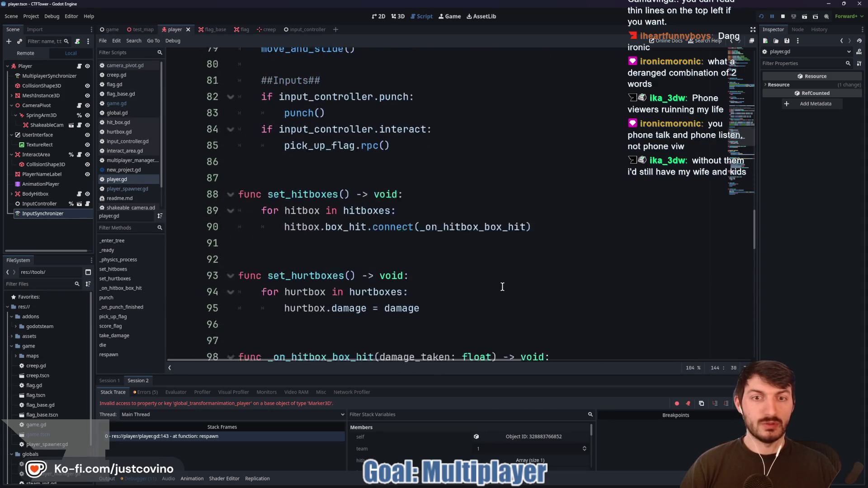
pyautogui.scroll(-5, 502, 286)
pyautogui.scroll(10, 502, 286)
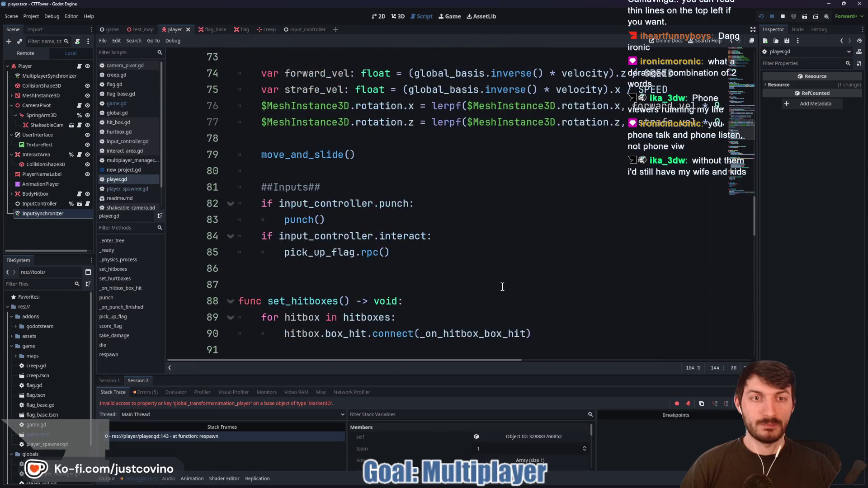
pyautogui.scroll(8, 503, 286)
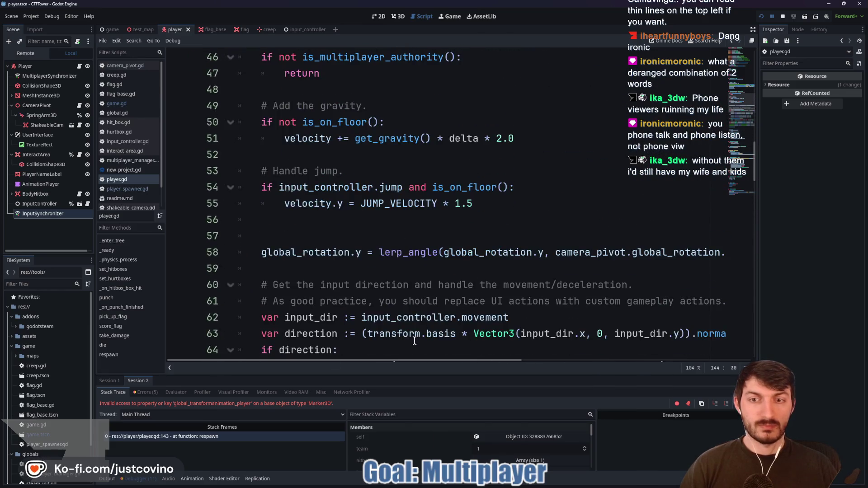
pyautogui.moveTo(378, 359); pyautogui.dragTo(604, 364)
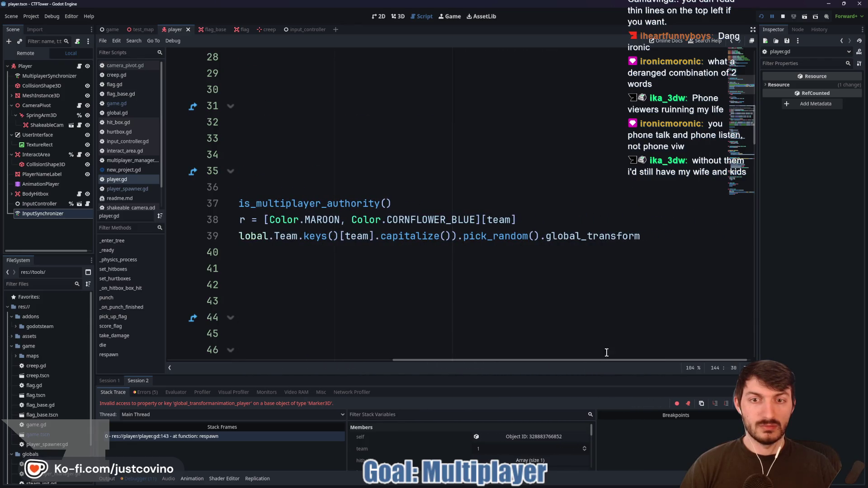
pyautogui.scroll(-20, 657, 285)
pyautogui.scroll(-3, 667, 294)
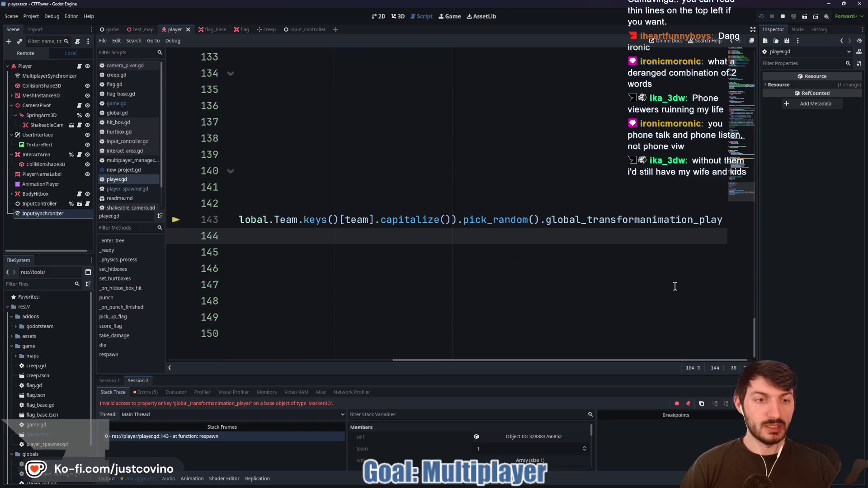
# Delete the stray animation_player text after global_transform on line 143
pyautogui.click(637, 219)
pyautogui.hotkey('ctrl', 'Delete')
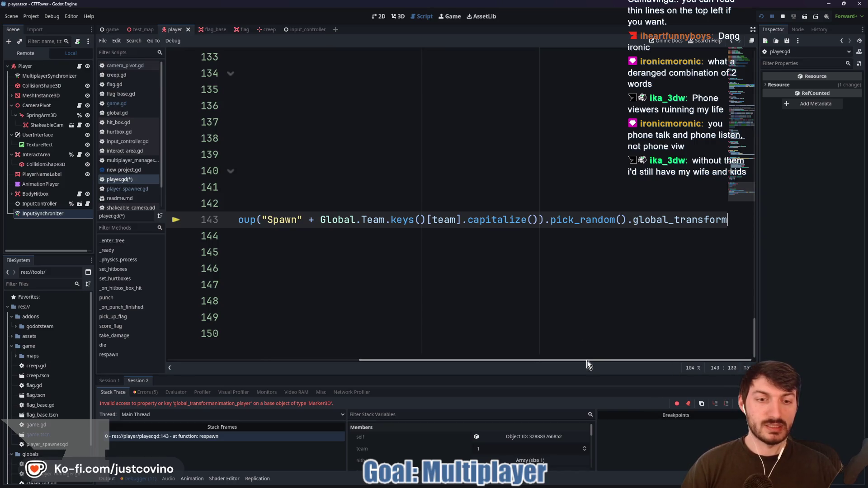
pyautogui.moveTo(590, 362); pyautogui.dragTo(281, 351)
pyautogui.click(435, 240)
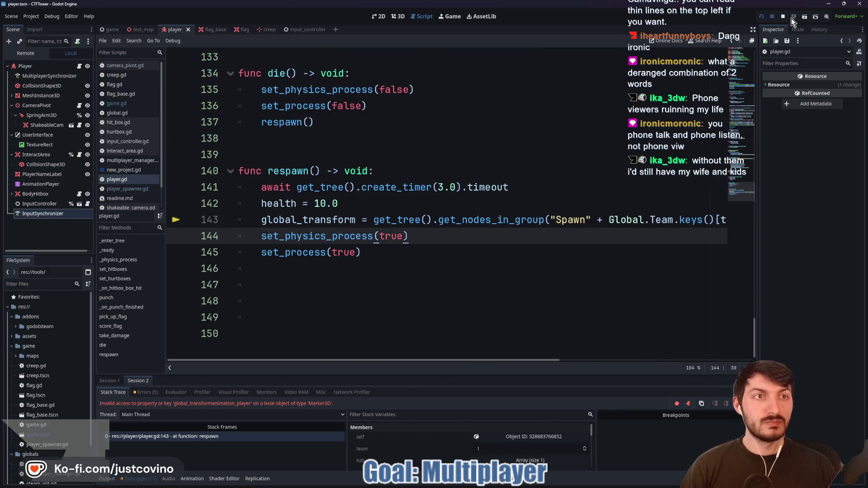
# Stop the debugger, relaunch two game windows side by side, host on the left, join on the right
pyautogui.click(792, 19)
pyautogui.click(761, 16)
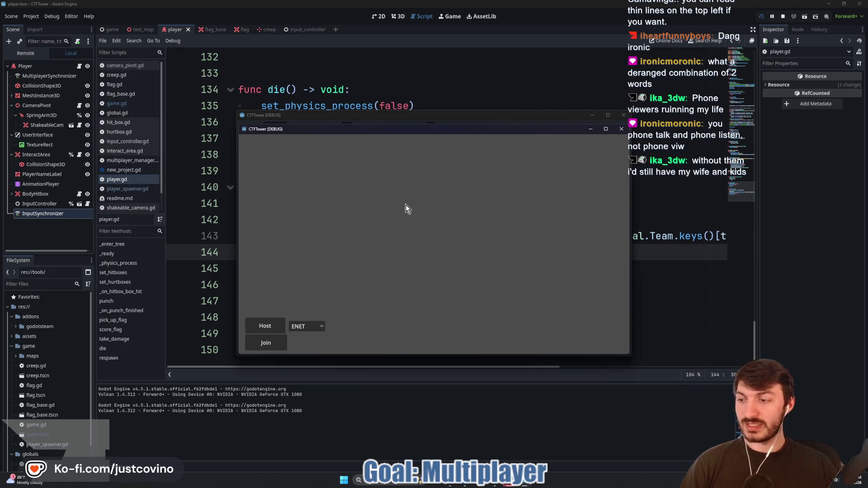
pyautogui.moveTo(426, 114); pyautogui.dragTo(205, 116)
pyautogui.moveTo(476, 130); pyautogui.dragTo(664, 121)
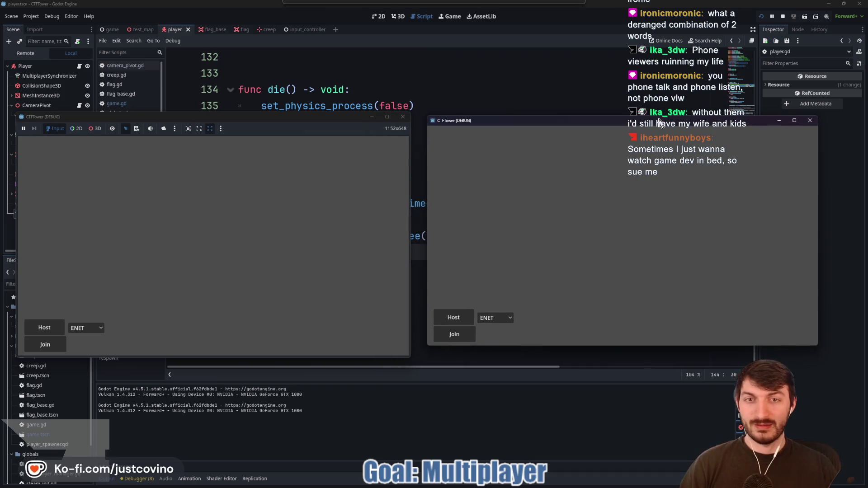
pyautogui.click(44, 333)
pyautogui.click(463, 334)
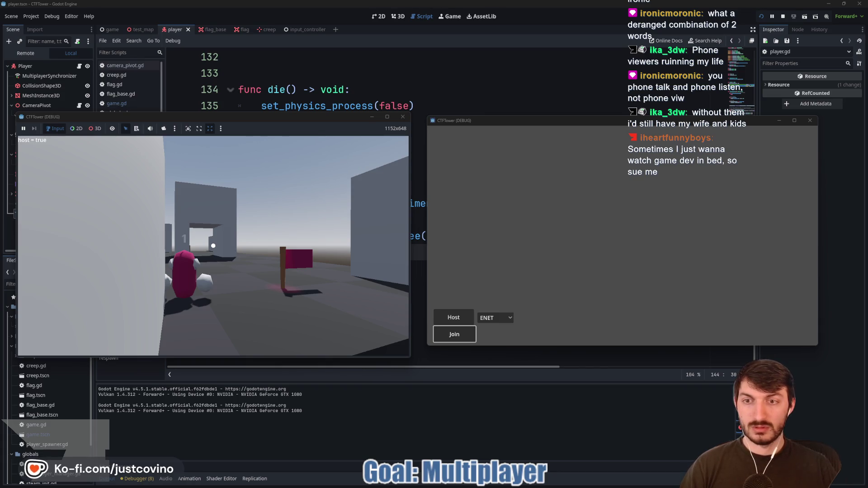
pyautogui.press('super')
pyautogui.click(454, 337)
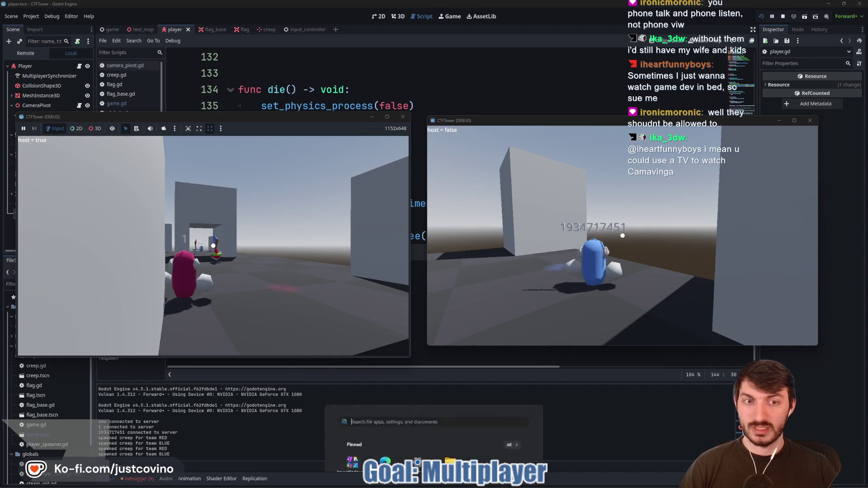
# Close the system start menu that keeps appearing and return to the running match
pyautogui.press('super')
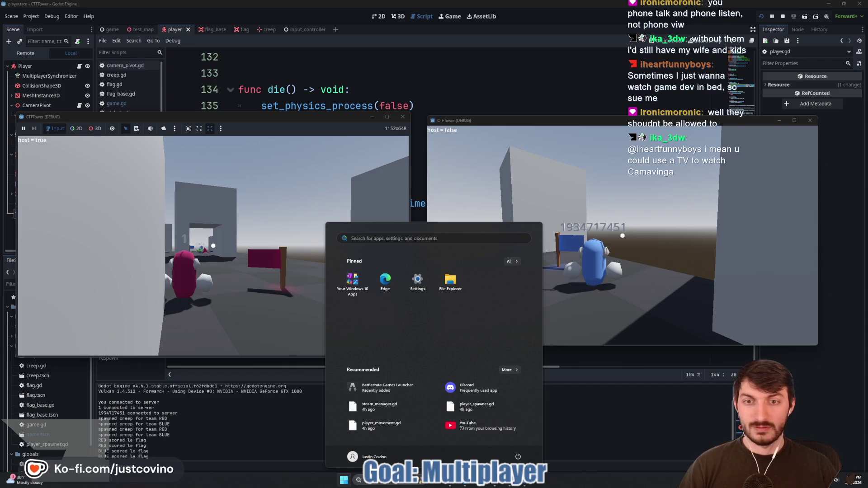
pyautogui.press('Escape')
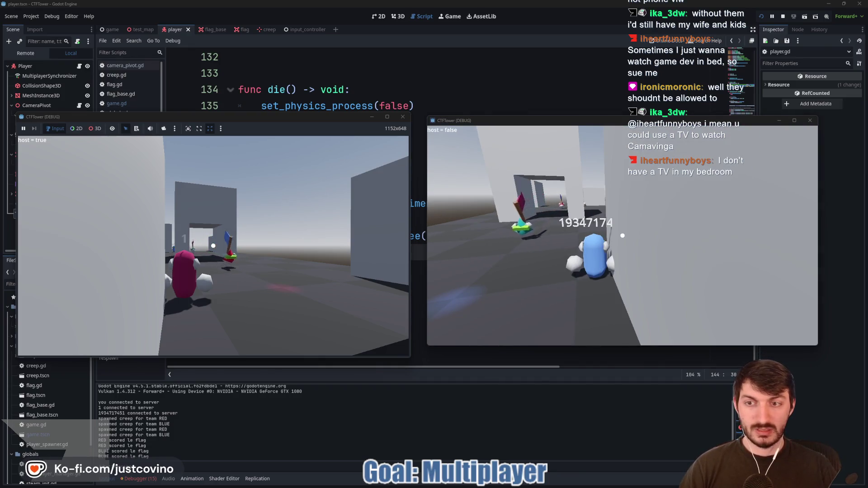
pyautogui.press('super')
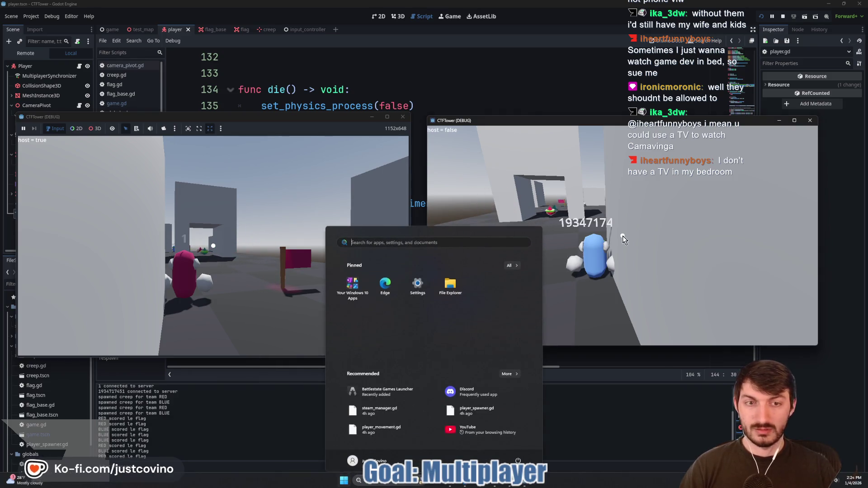
pyautogui.press('super')
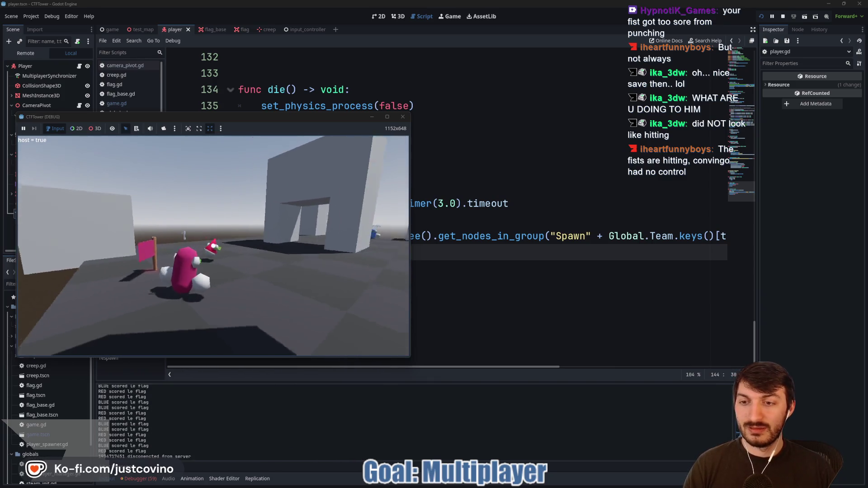
# Stop the running game with F8, ending the debug session
pyautogui.press('F8')
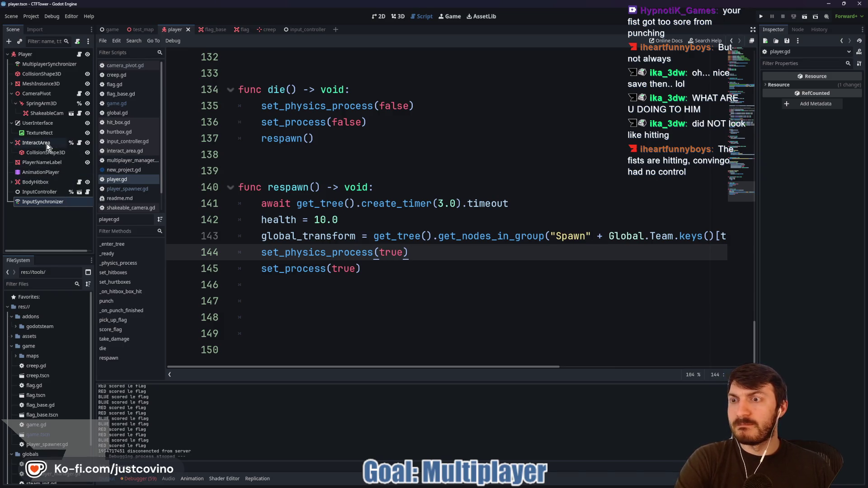
# Select BodyHitbox, view the player model in the 3D editor, and open its hit_box.gd script
pyautogui.click(45, 182)
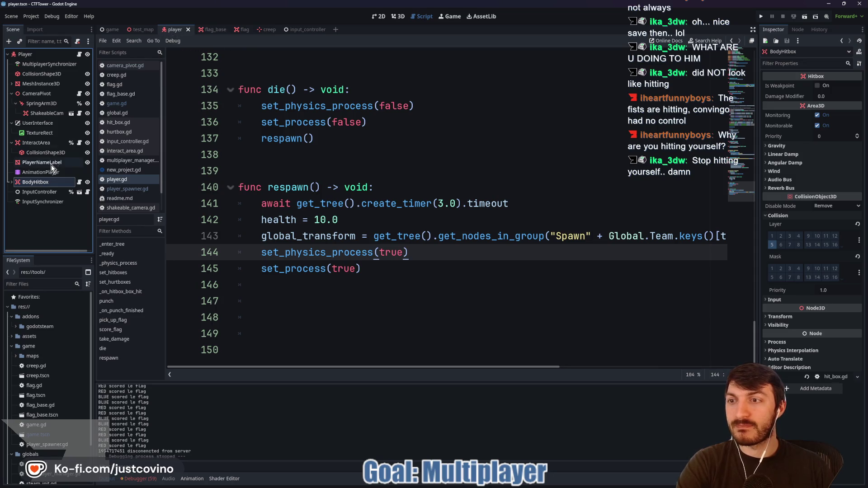
pyautogui.click(398, 16)
pyautogui.moveTo(282, 150)
pyautogui.mouseDown()
pyautogui.moveTo(449, 126)
pyautogui.moveTo(467, 154)
pyautogui.mouseUp()
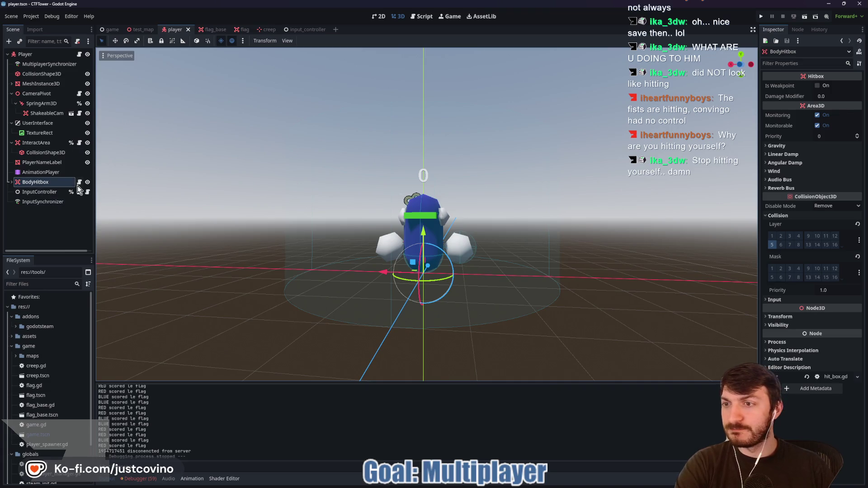
pyautogui.click(79, 182)
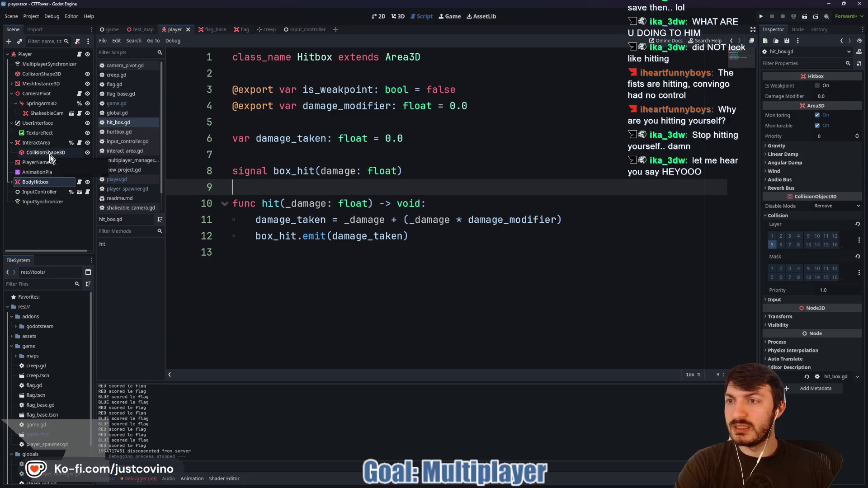
# Open LeftArmHurt's hurtbox.gd and add 'if area.owner == owner: return' below line 8
pyautogui.click(12, 83)
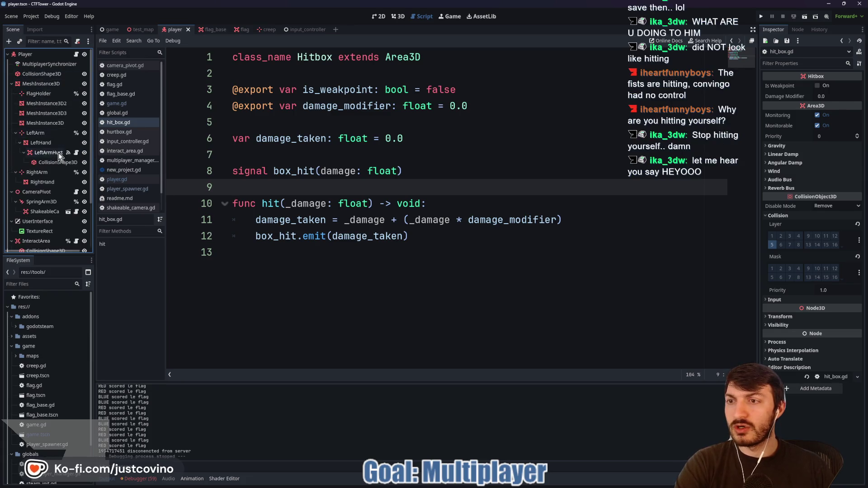
pyautogui.click(76, 153)
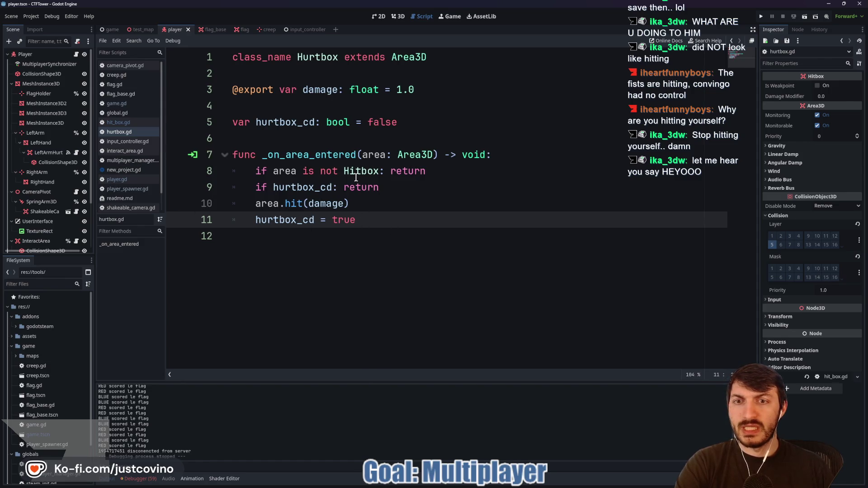
pyautogui.click(434, 171)
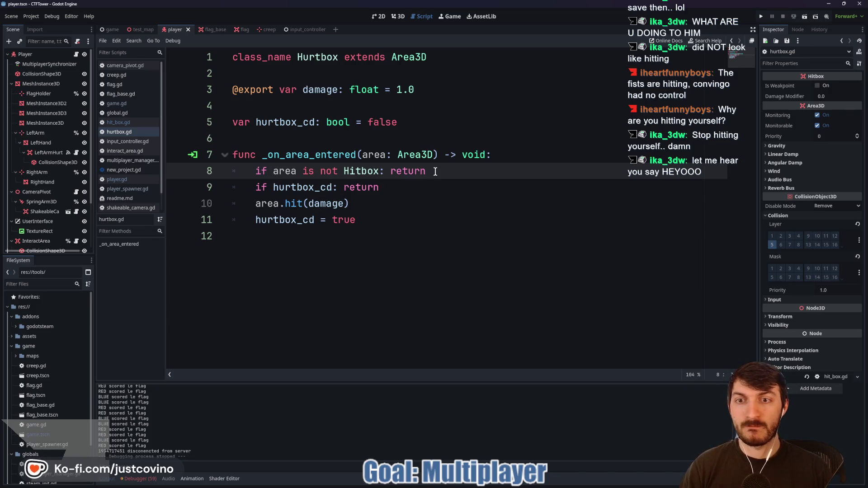
pyautogui.press('Return')
pyautogui.write('area.owe')
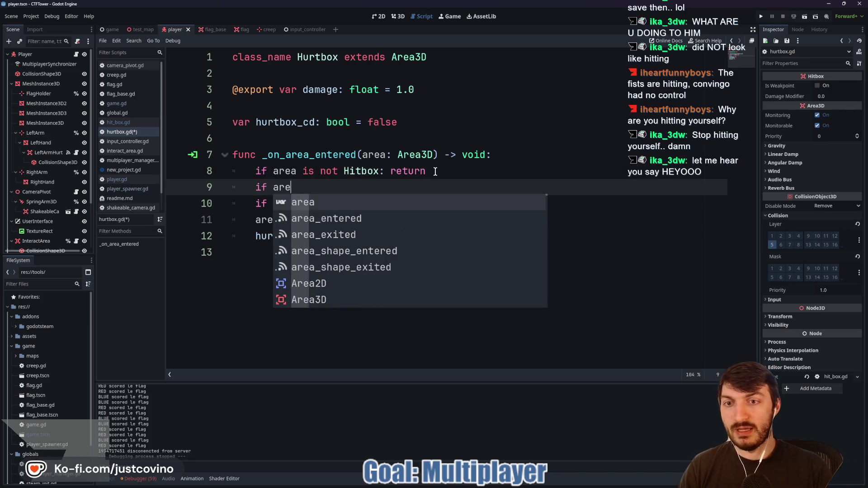
pyautogui.press('Return')
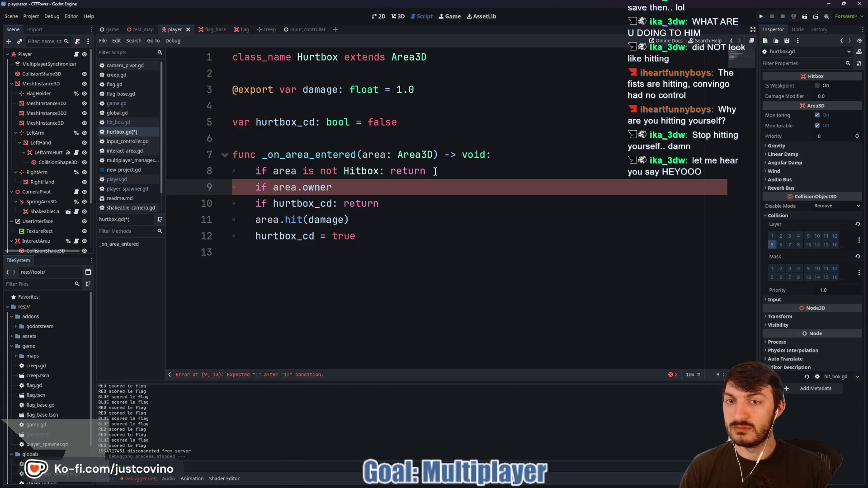
pyautogui.write('== ')
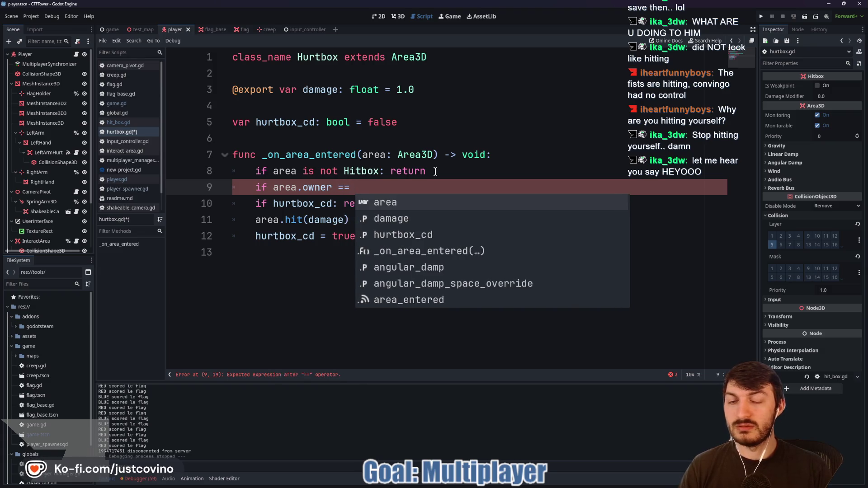
pyautogui.write('owner')
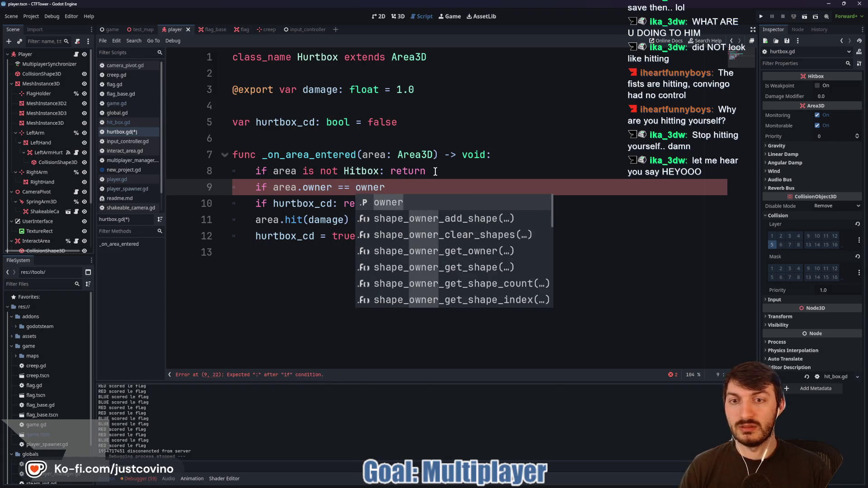
pyautogui.write(': return')
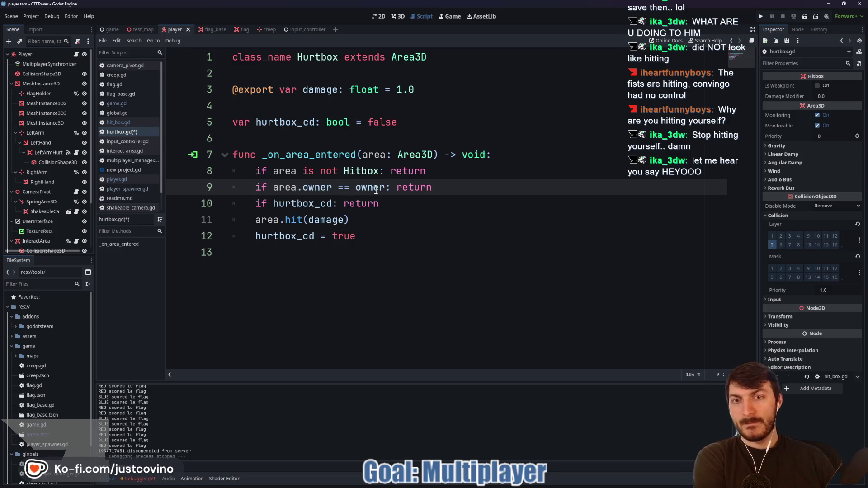
# Move the owner check above the Hitbox check, save hurtbox.gd, and relaunch the game
pyautogui.moveTo(376, 191)
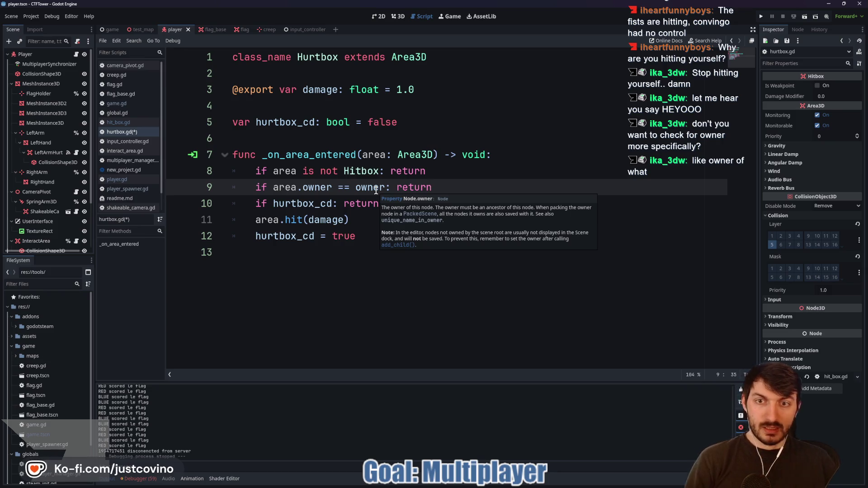
pyautogui.click(192, 198)
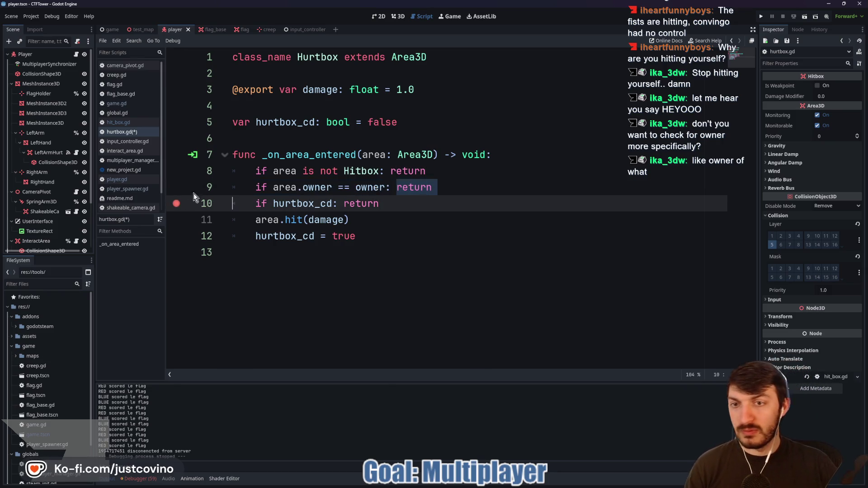
pyautogui.click(204, 188)
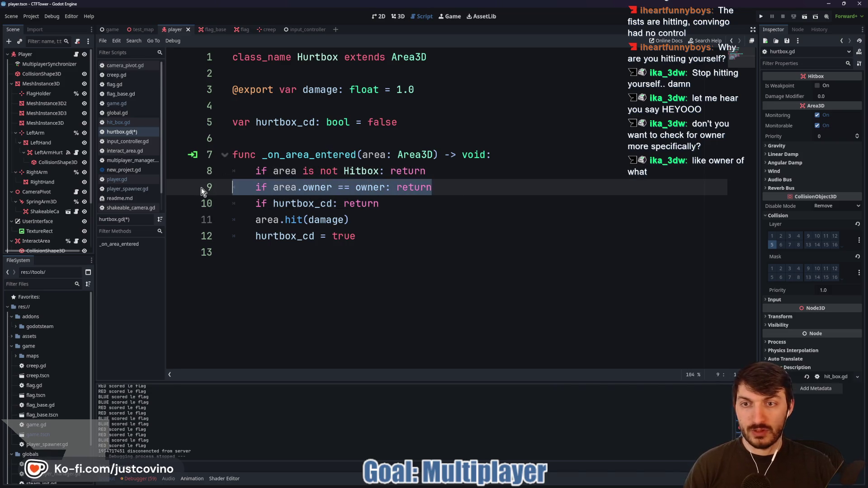
pyautogui.hotkey('alt', 'Up')
pyautogui.click(441, 195)
pyautogui.hotkey('ctrl', 's')
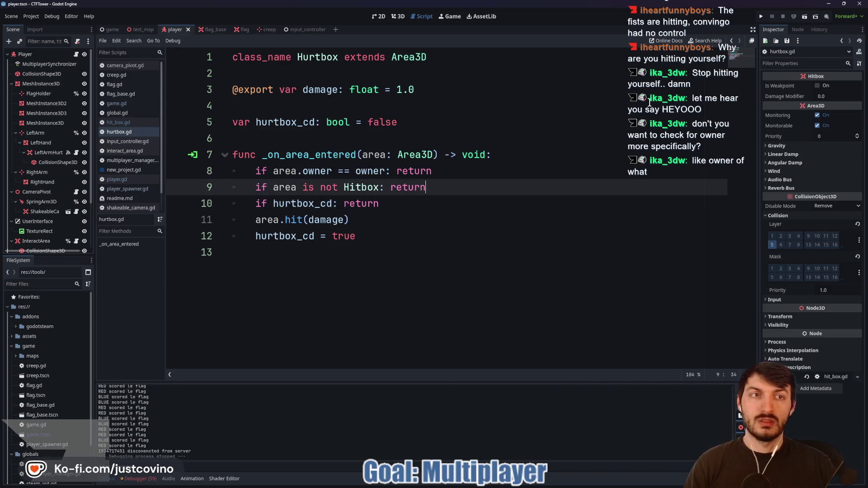
pyautogui.click(763, 18)
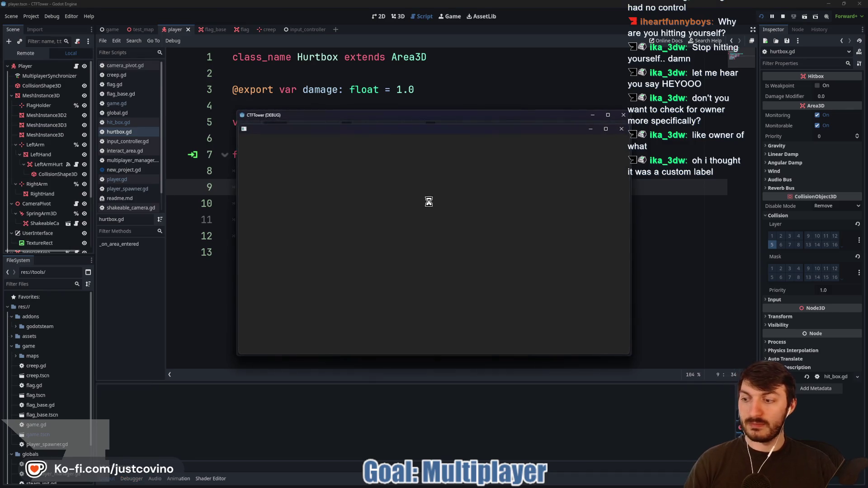
# Arrange the two game windows side by side, host in the left, and walk the host forward
pyautogui.moveTo(416, 118); pyautogui.dragTo(200, 119)
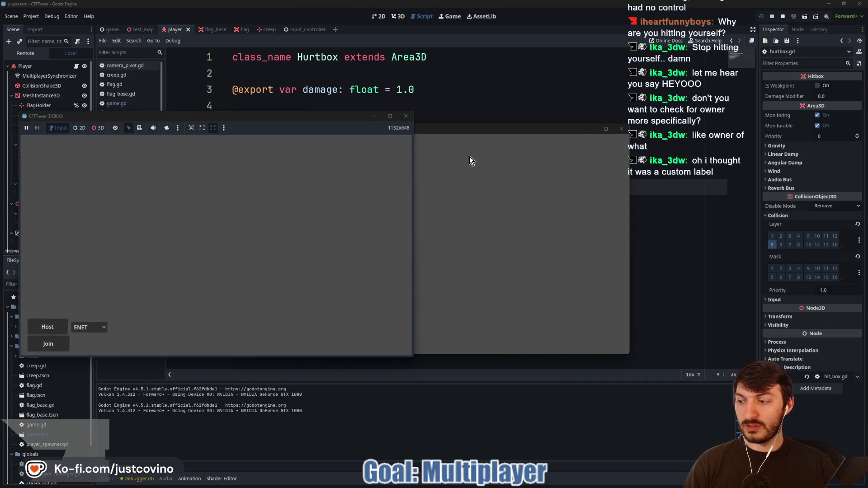
pyautogui.moveTo(529, 123)
pyautogui.mouseDown()
pyautogui.moveTo(519, 126)
pyautogui.moveTo(647, 117)
pyautogui.mouseUp()
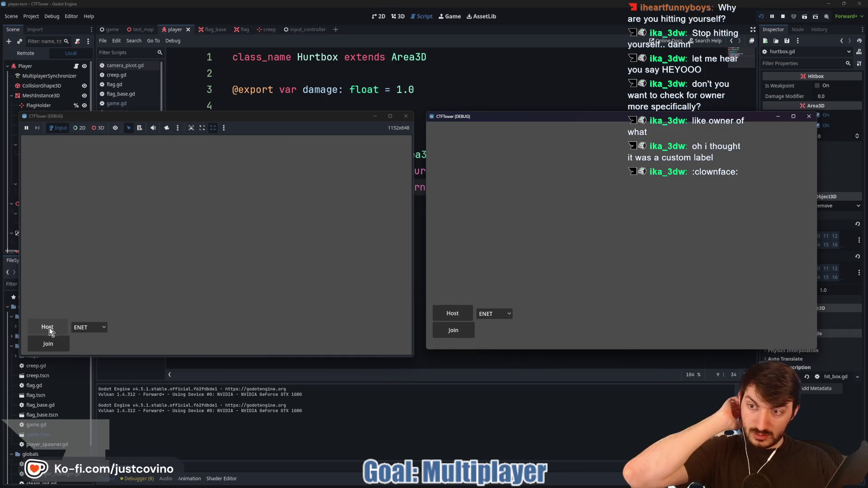
pyautogui.click(43, 329)
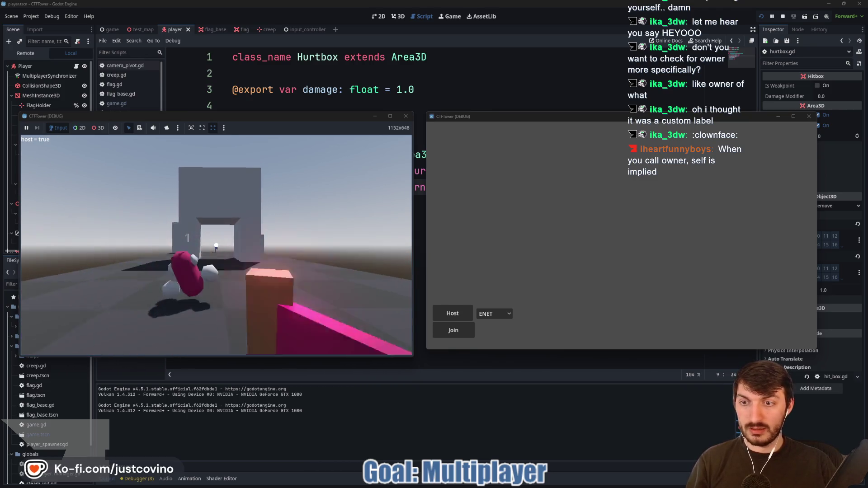
pyautogui.press('w')
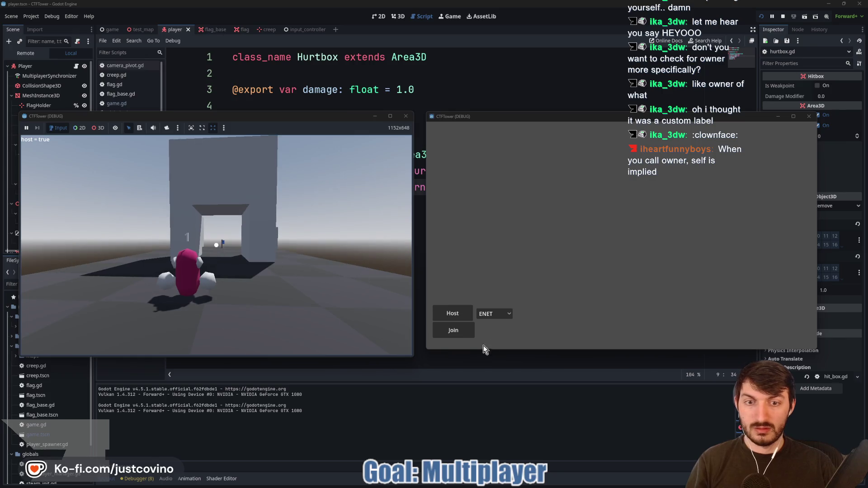
# Join from the second window, walk the blue character into the arch beside the red creep, then stop the game
pyautogui.click(617, 270)
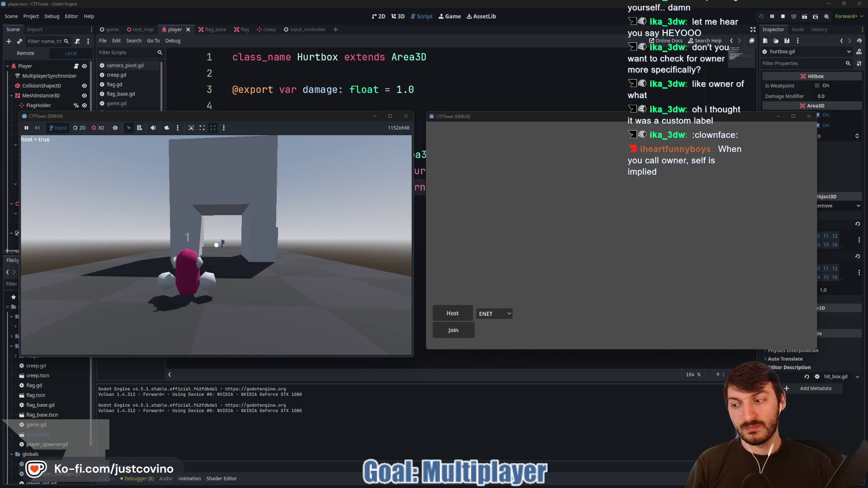
pyautogui.press('super')
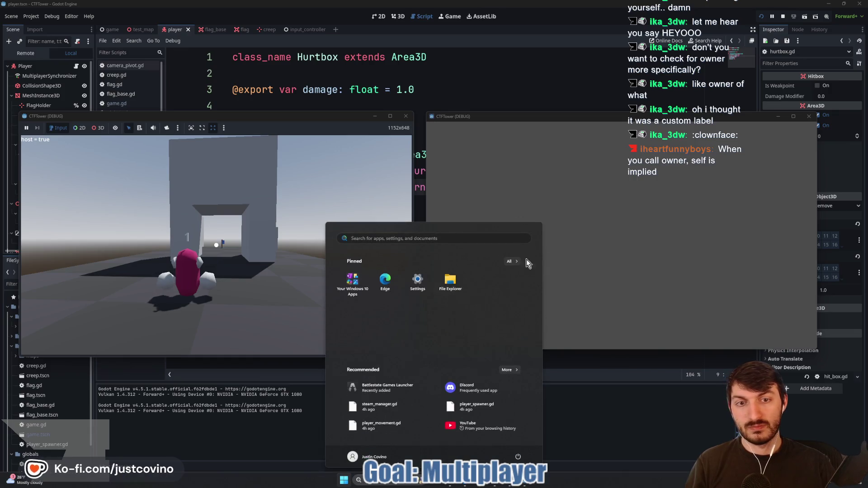
pyautogui.click(592, 269)
pyautogui.click(466, 332)
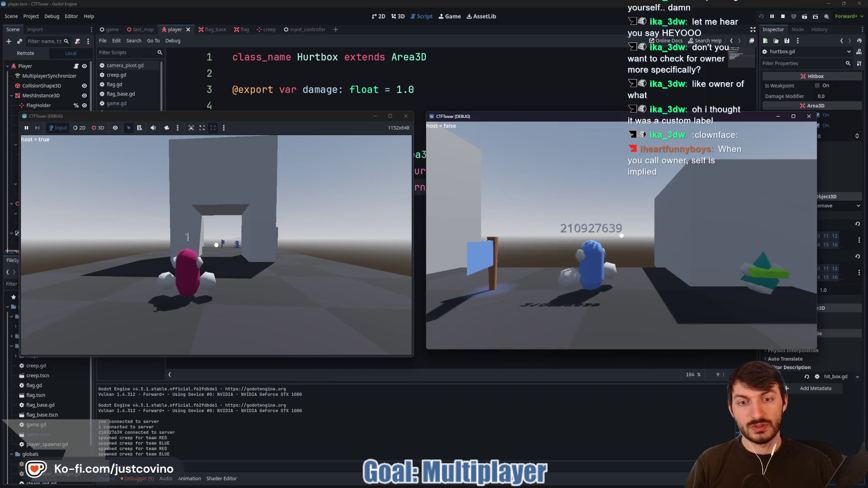
pyautogui.press('w')
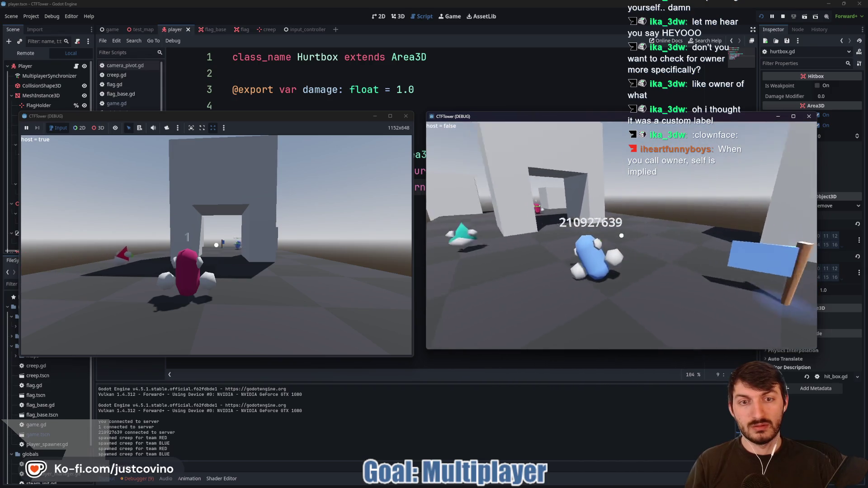
pyautogui.press('w')
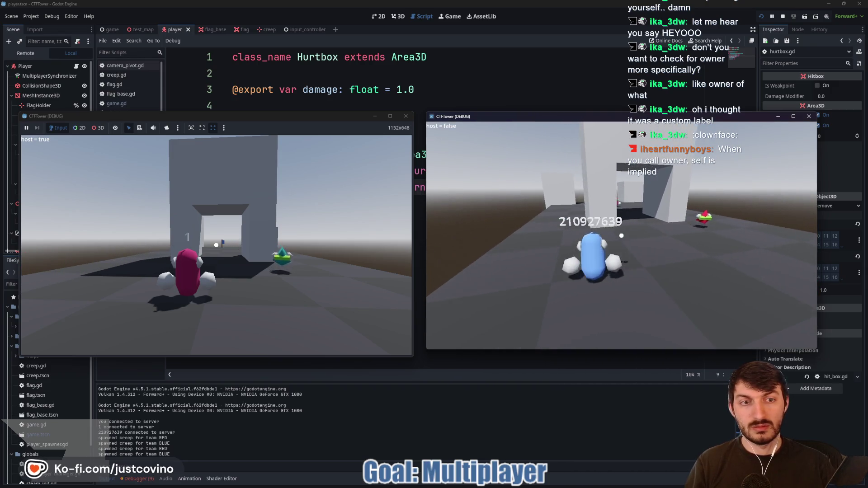
pyautogui.press('w')
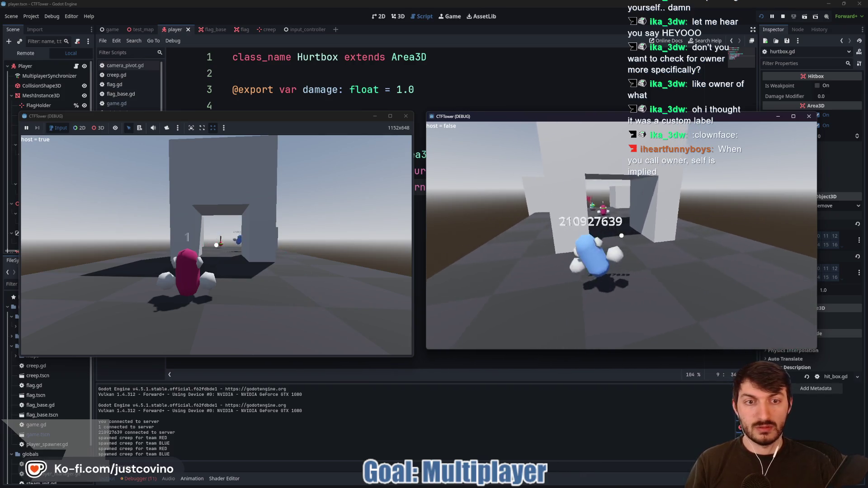
pyautogui.press('w')
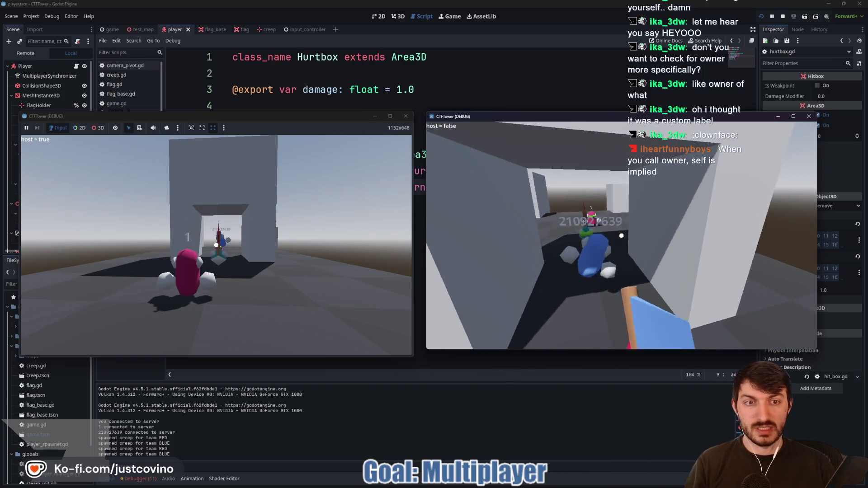
pyautogui.press('w')
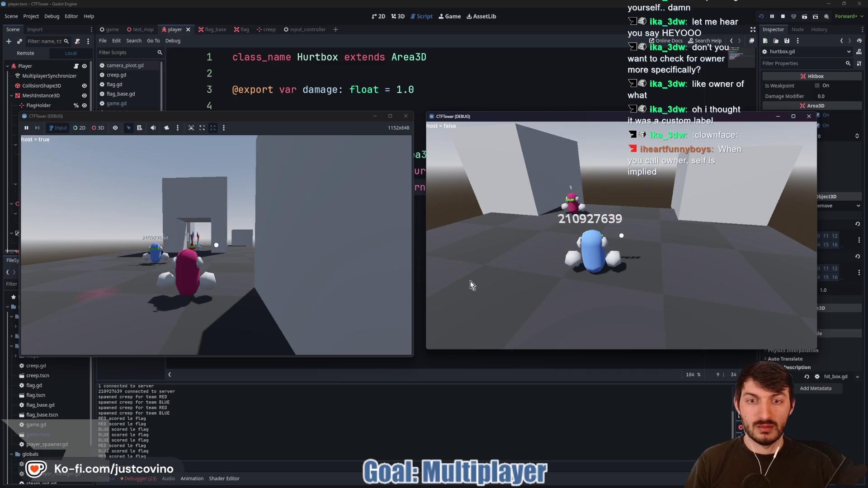
pyautogui.press('F8')
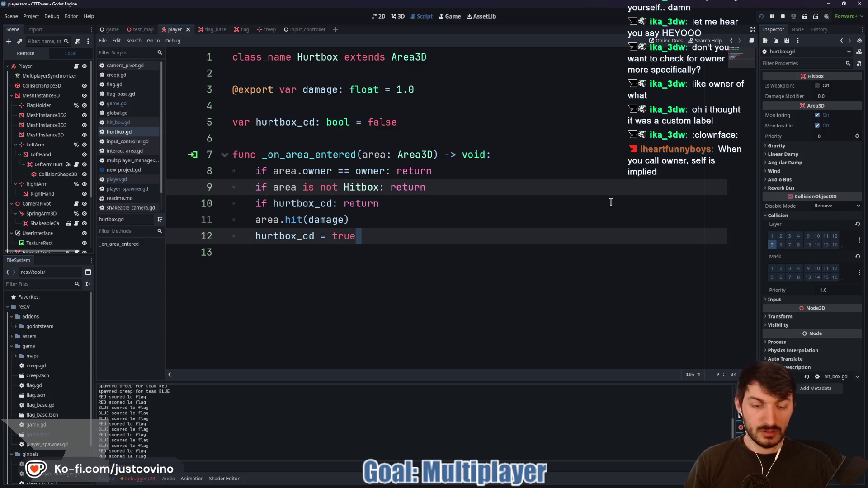
# Leave hurtbox.gd for the browser and pan across the CTF/TD planning whiteboard
pyautogui.click(511, 219)
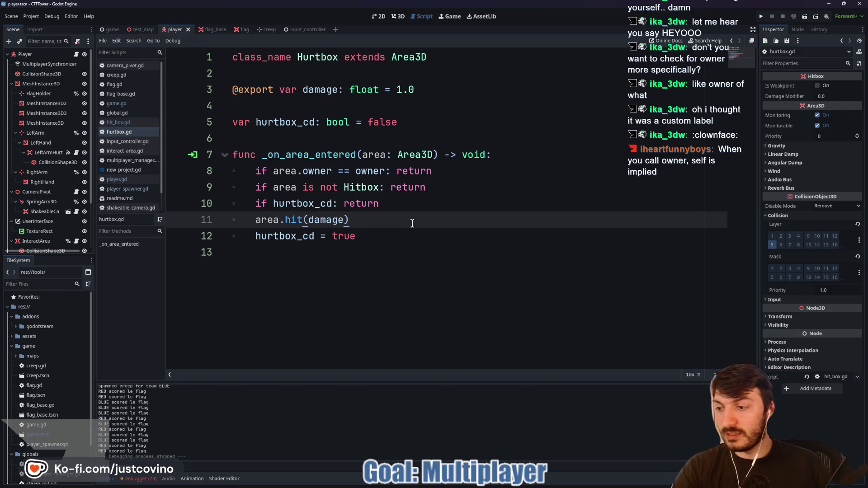
pyautogui.click(295, 142)
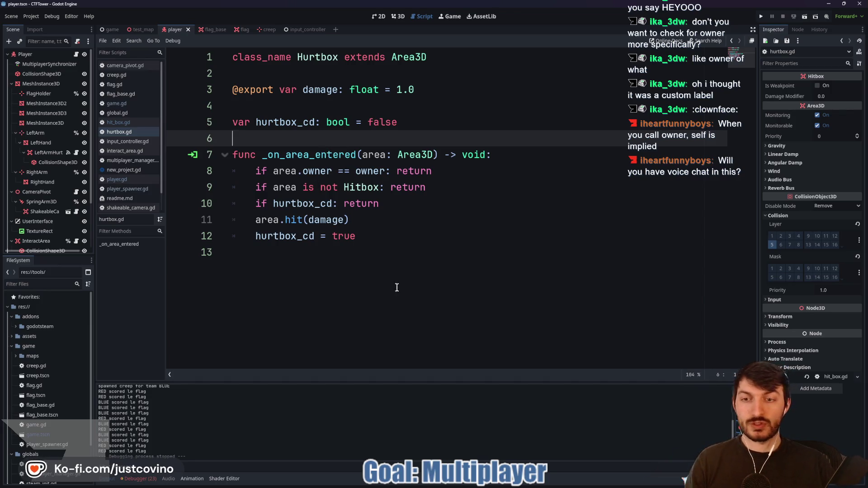
pyautogui.hotkey('alt', 'Tab')
pyautogui.click(272, 52)
pyautogui.moveTo(384, 342); pyautogui.dragTo(322, 337)
# Peek at the Create Towers, Offensive Minions and Resources task details, then return to hurtbox.gd in Godot
pyautogui.click(179, 53)
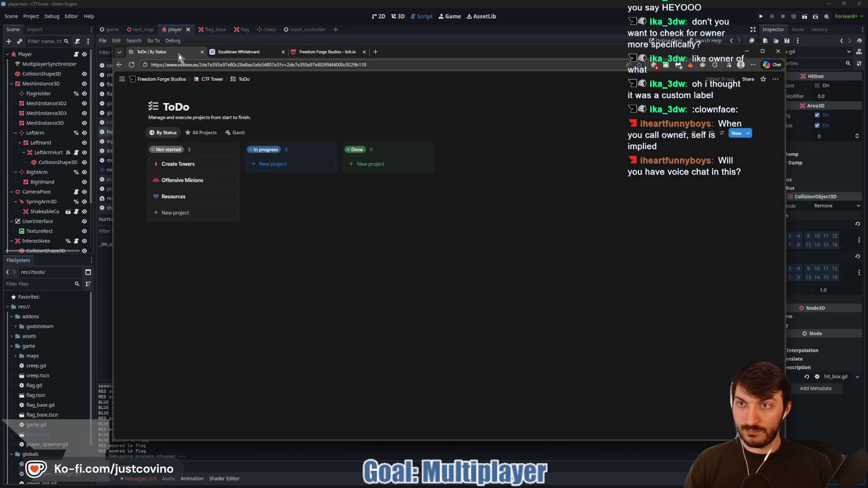
pyautogui.click(460, 34)
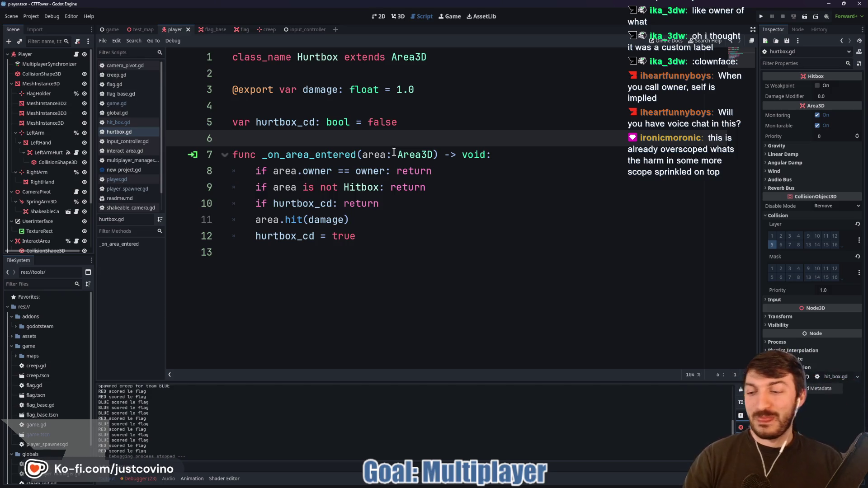
pyautogui.moveTo(500, 486)
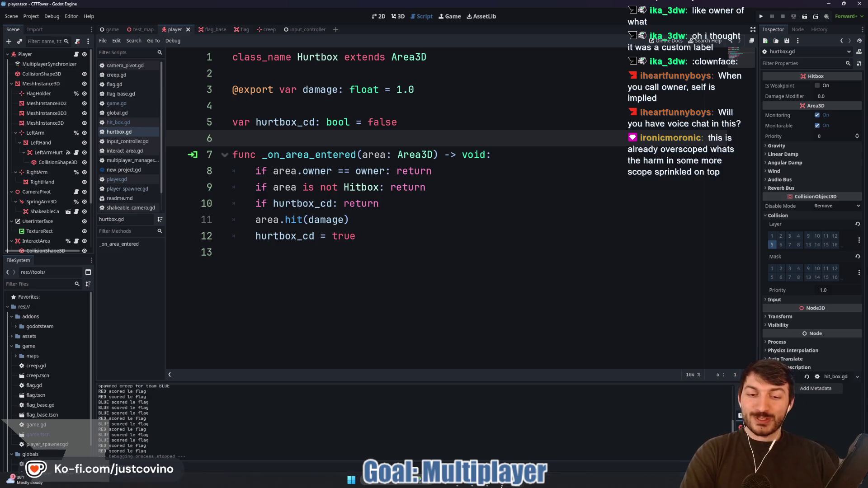
pyautogui.click(471, 484)
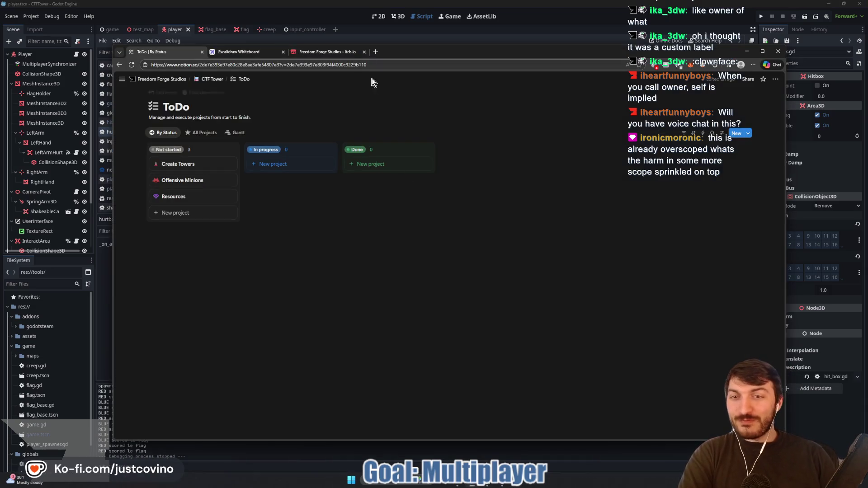
pyautogui.click(189, 170)
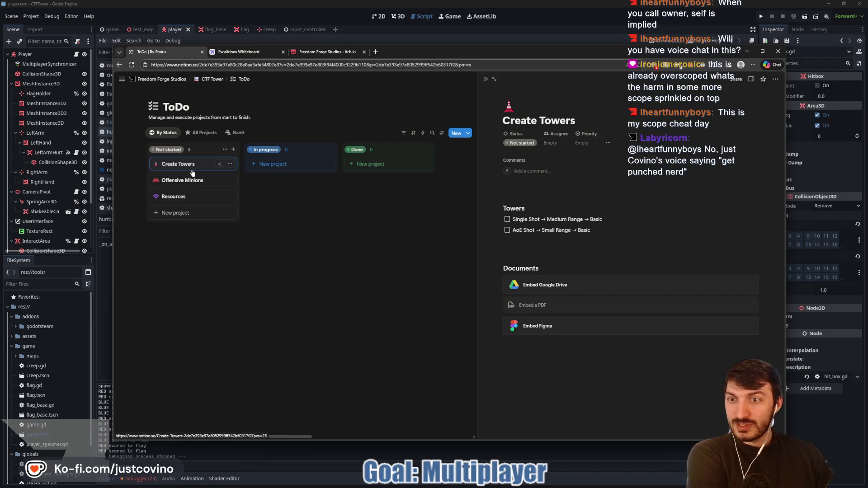
pyautogui.click(193, 181)
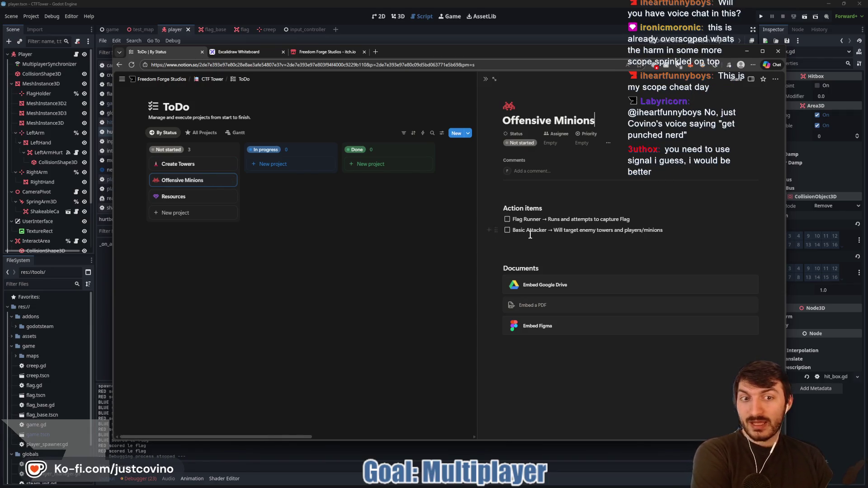
pyautogui.click(226, 197)
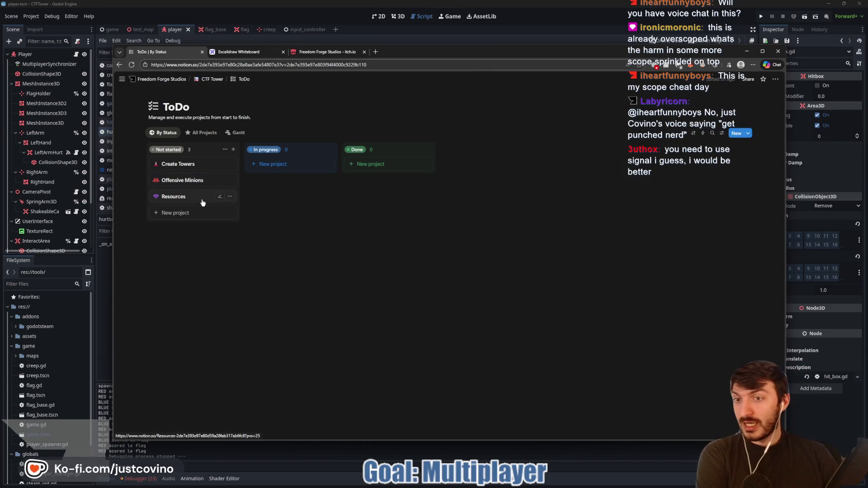
pyautogui.click(333, 217)
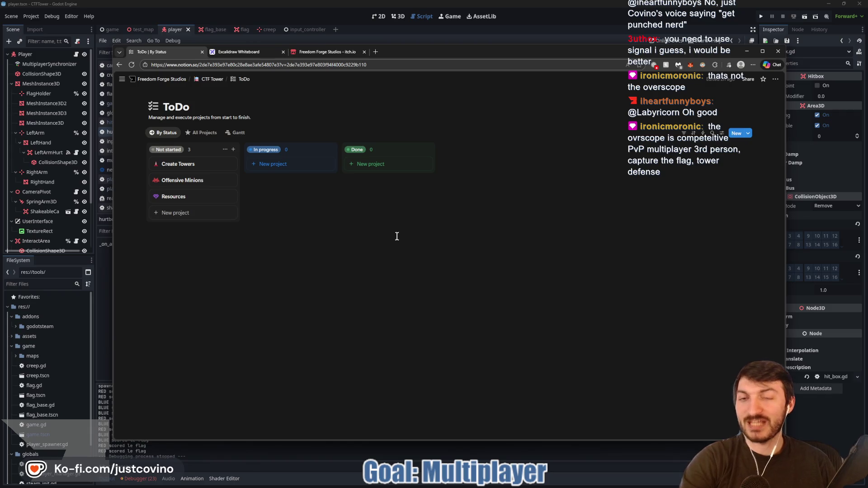
pyautogui.click(421, 30)
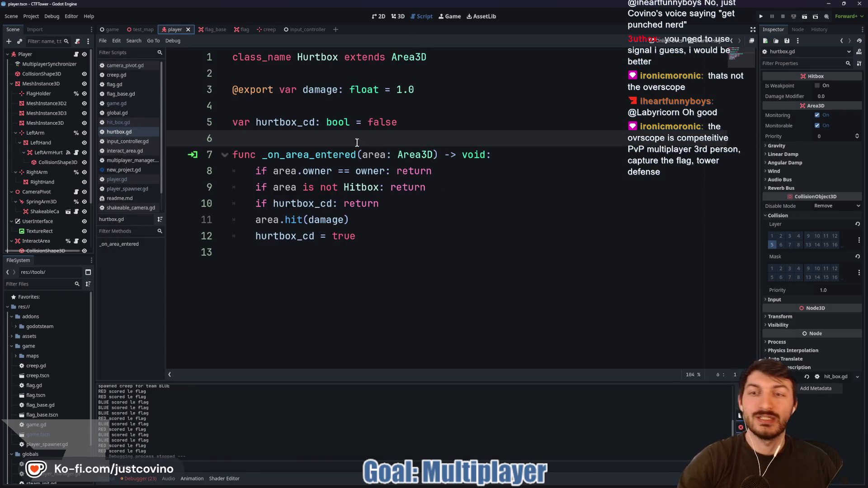
# Save the scene, glance at flag_base, then return to player.gd with the caret on line 139
pyautogui.hotkey('ctrl', 's')
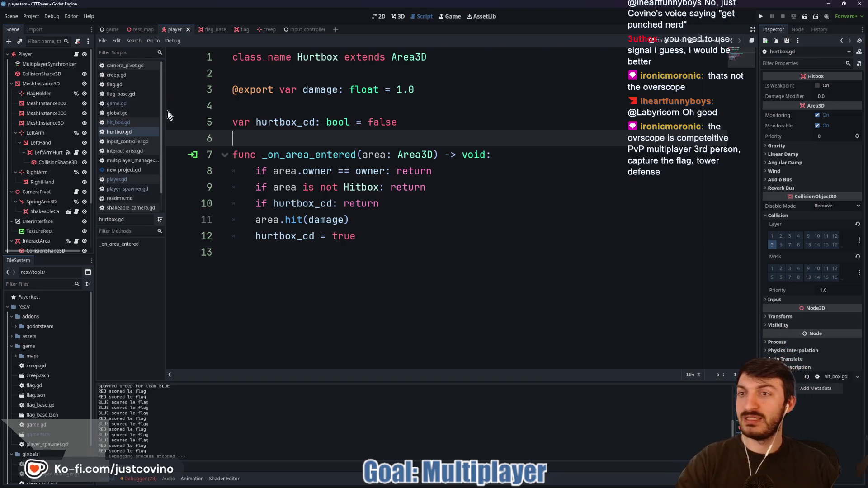
pyautogui.click(206, 29)
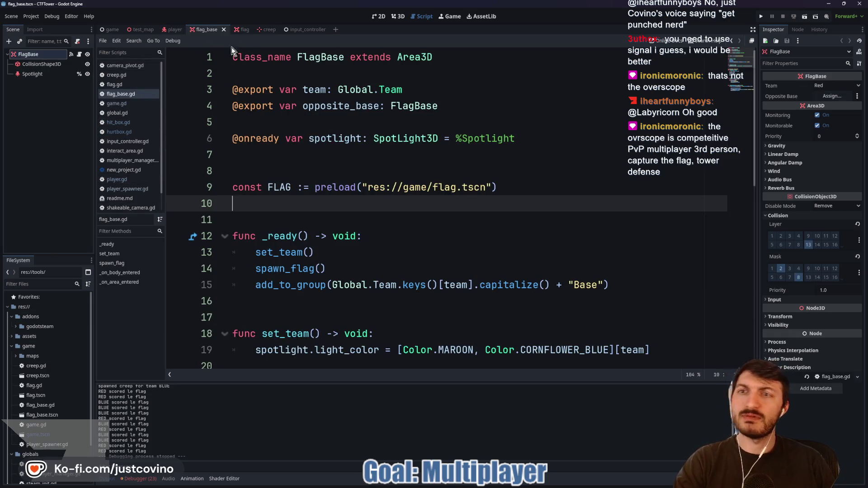
pyautogui.click(172, 29)
pyautogui.click(321, 172)
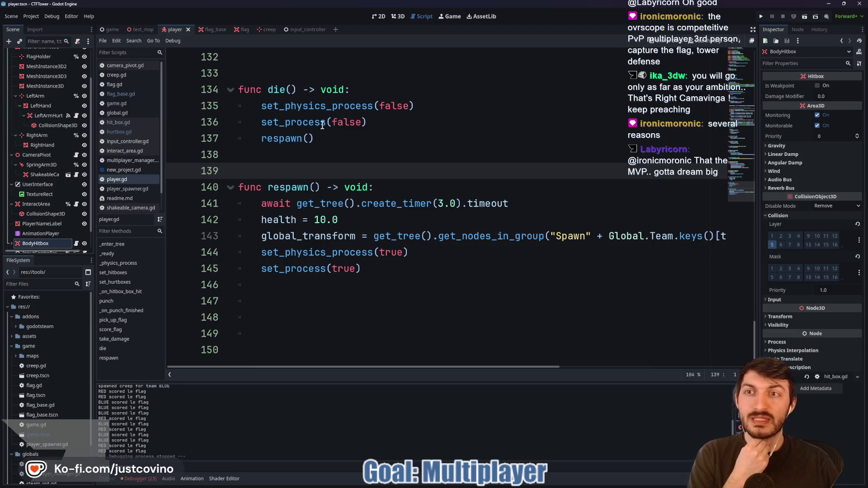
# Scroll up through player.gd reviewing take_damage and set_hitboxes, then bring the Notion ToDo board forward
pyautogui.moveTo(278, 112)
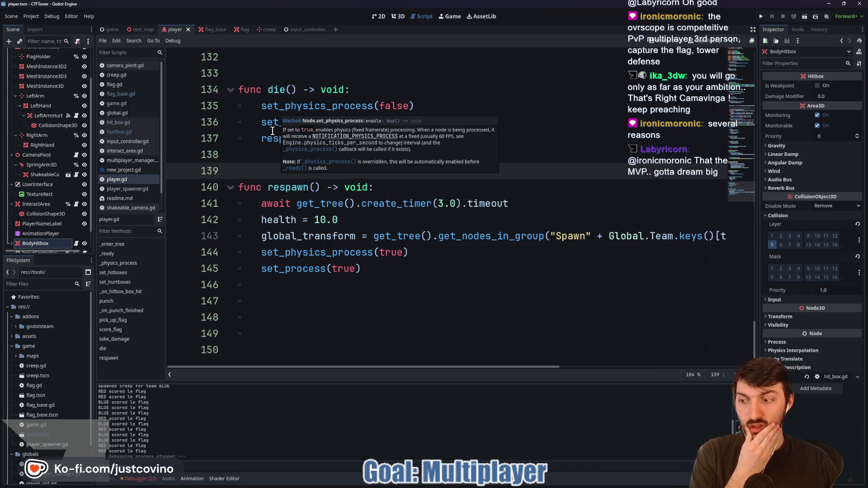
pyautogui.scroll(6, 327, 167)
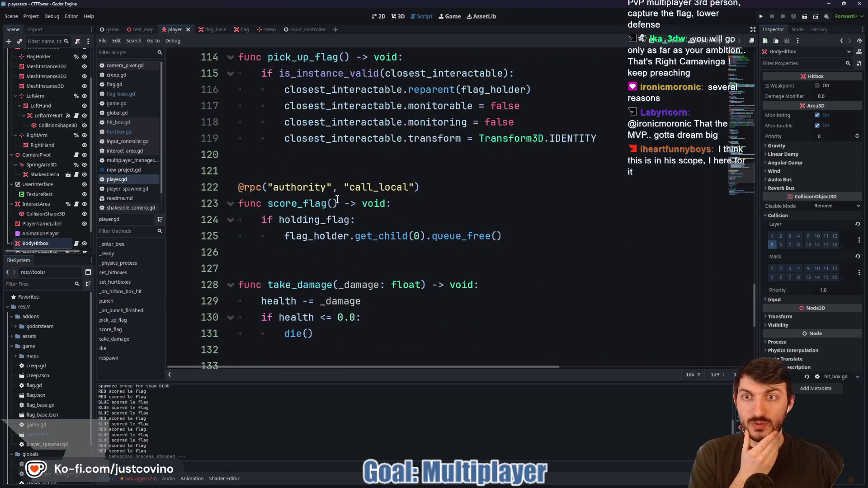
pyautogui.scroll(5, 348, 268)
pyautogui.scroll(-6, 338, 273)
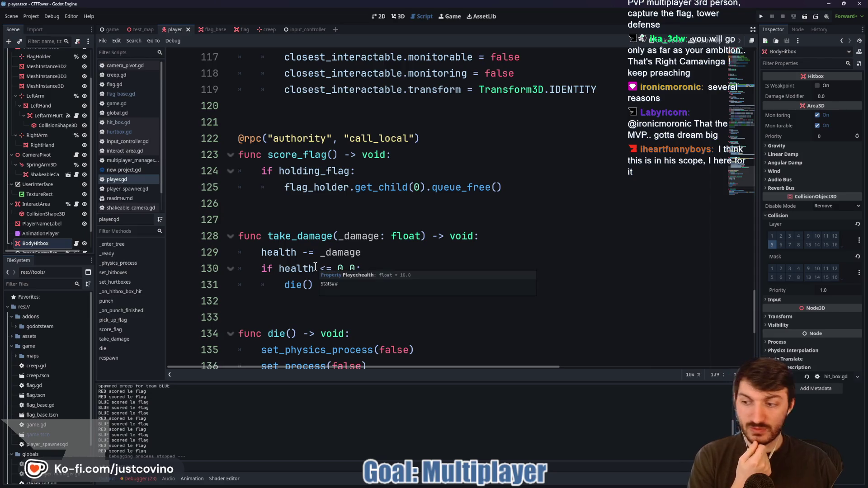
pyautogui.moveTo(313, 267)
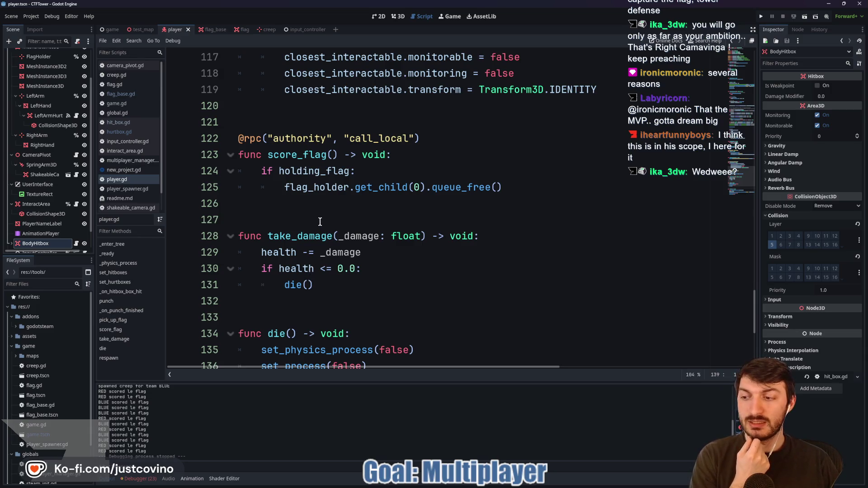
pyautogui.scroll(4, 316, 219)
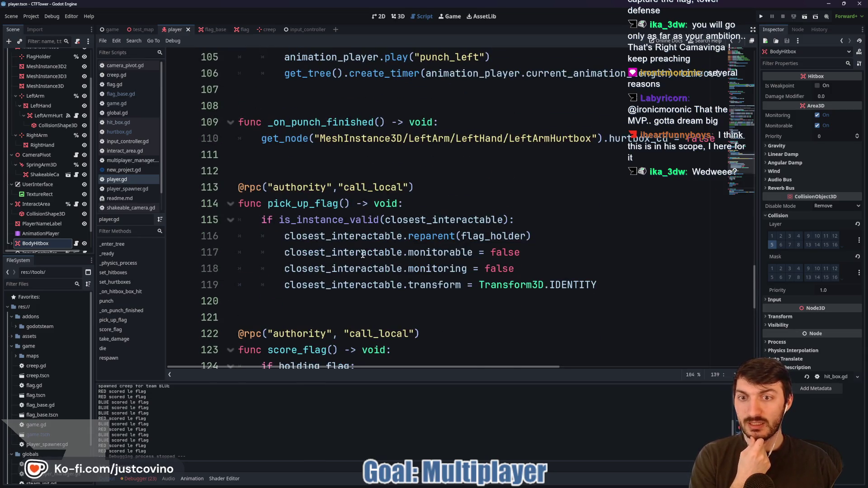
pyautogui.scroll(4, 357, 253)
pyautogui.scroll(5, 321, 244)
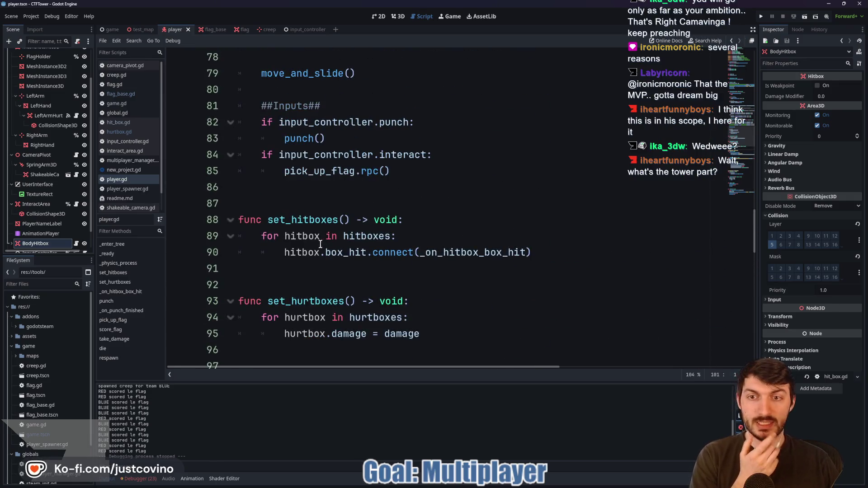
pyautogui.scroll(2, 310, 237)
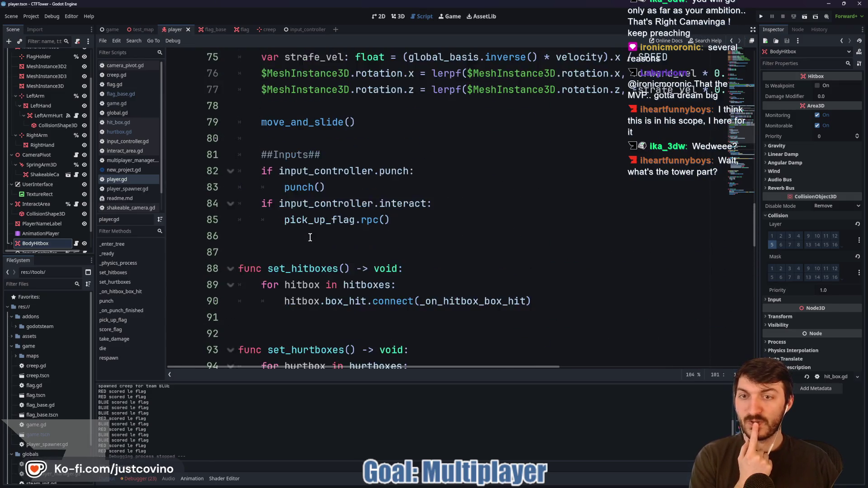
pyautogui.click(487, 485)
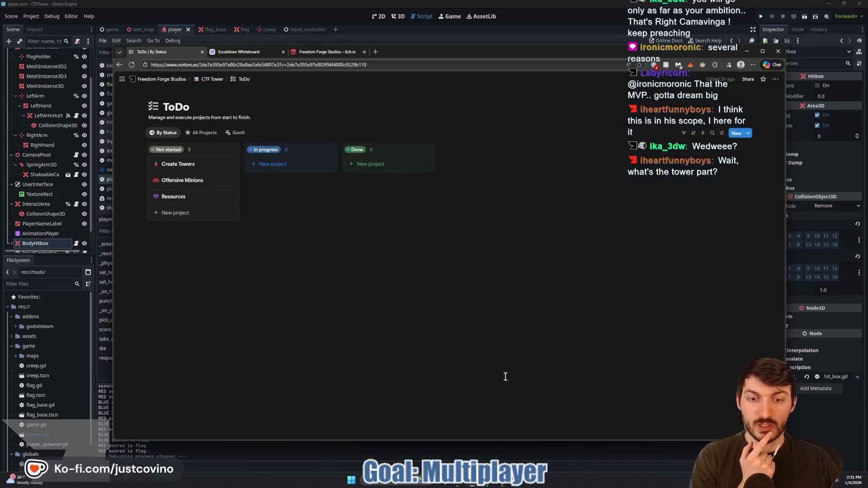
# Open and close the Create Towers and Offensive Minions project pages, then minimize the browser
pyautogui.click(178, 163)
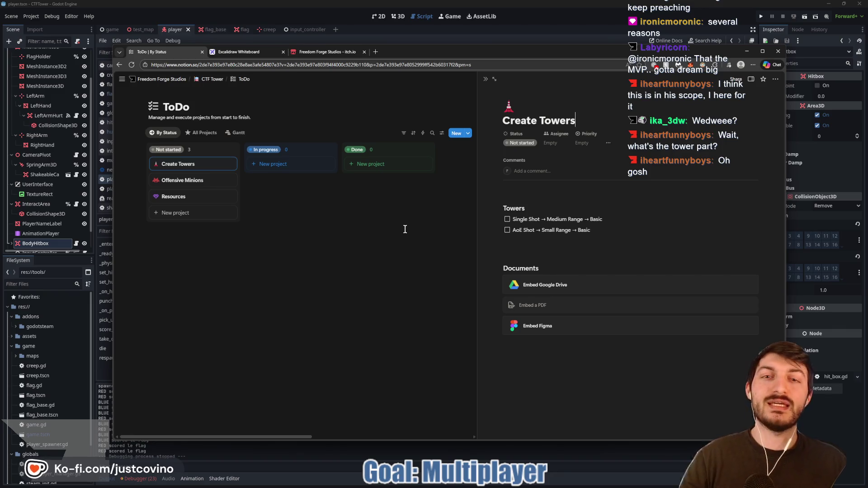
pyautogui.click(344, 235)
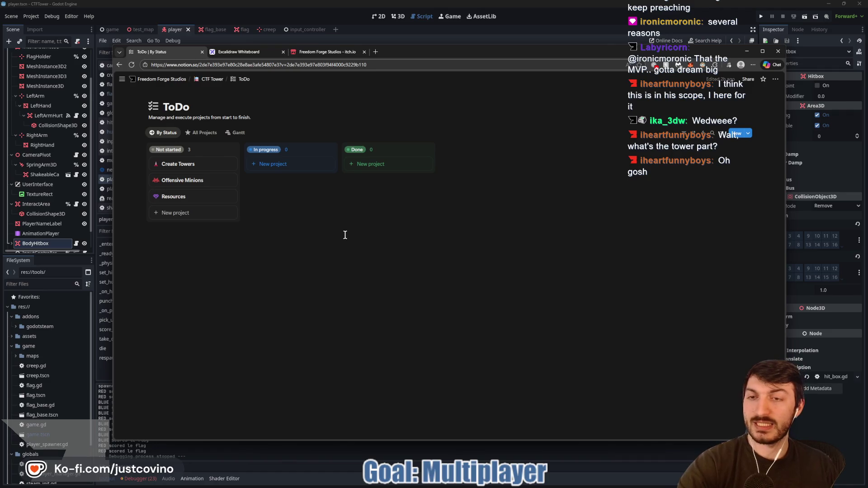
pyautogui.click(192, 167)
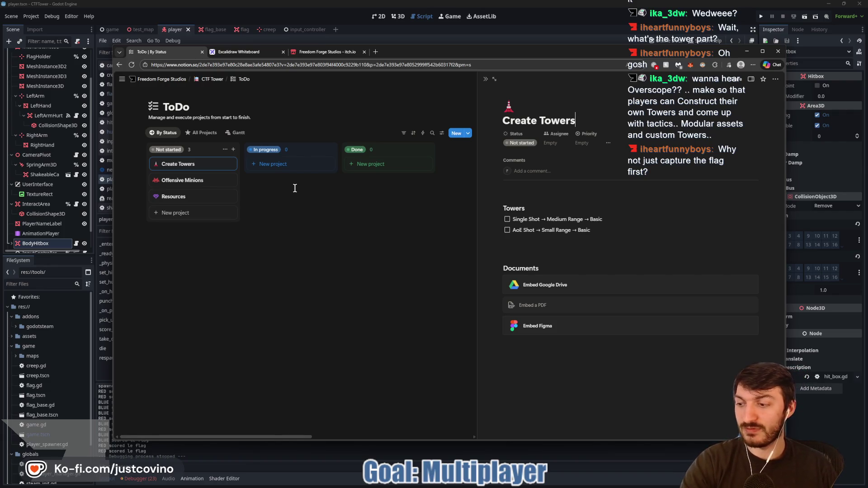
pyautogui.click(304, 232)
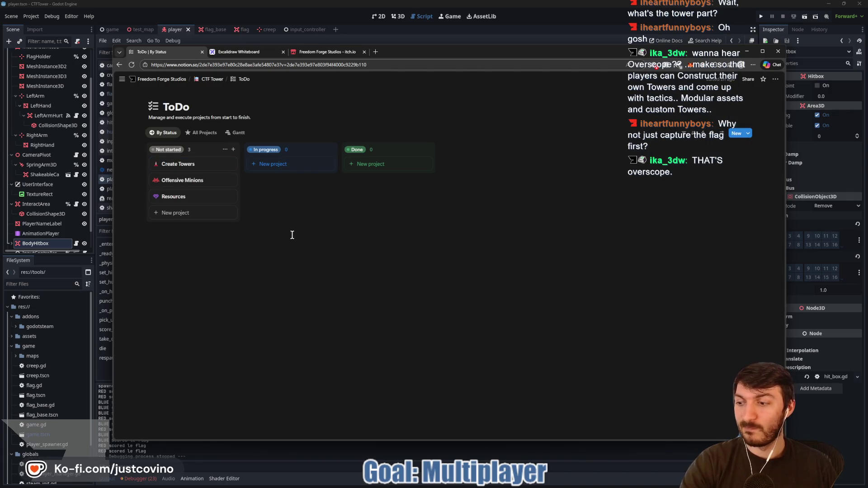
pyautogui.click(189, 183)
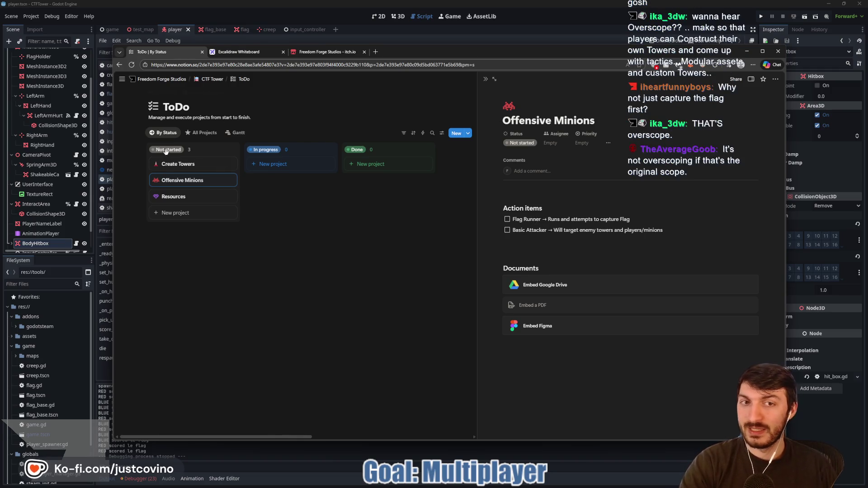
pyautogui.click(172, 164)
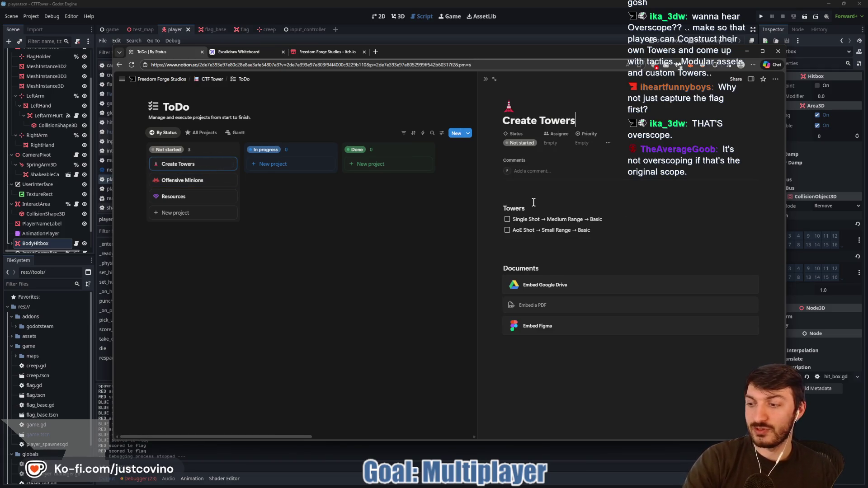
pyautogui.click(386, 243)
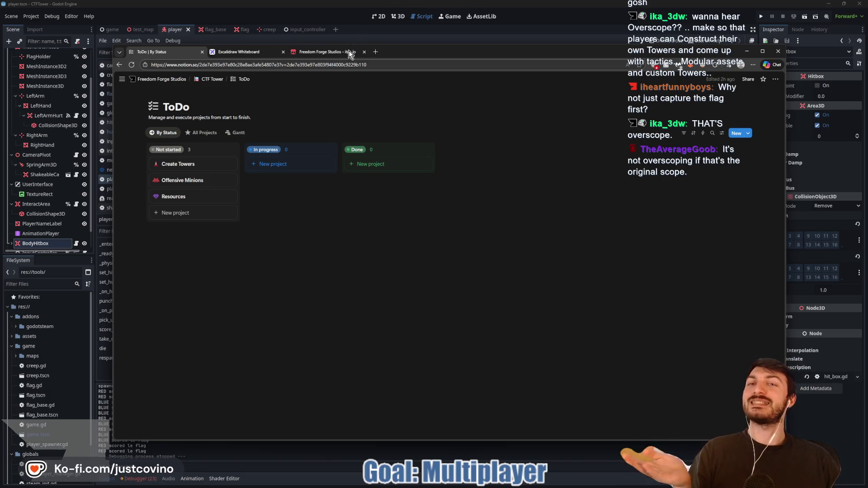
pyautogui.click(412, 35)
pyautogui.click(397, 179)
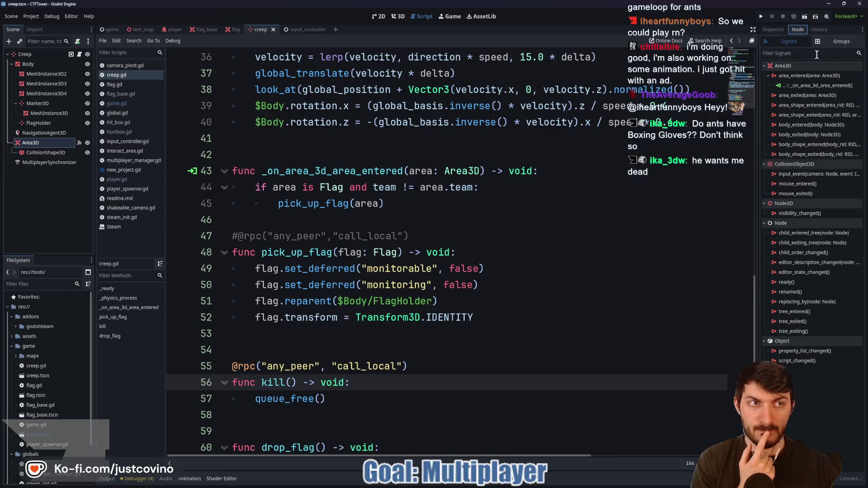
# Place the caret at the end of line 45 in creep.gd and select the Creep root node
pyautogui.click(432, 210)
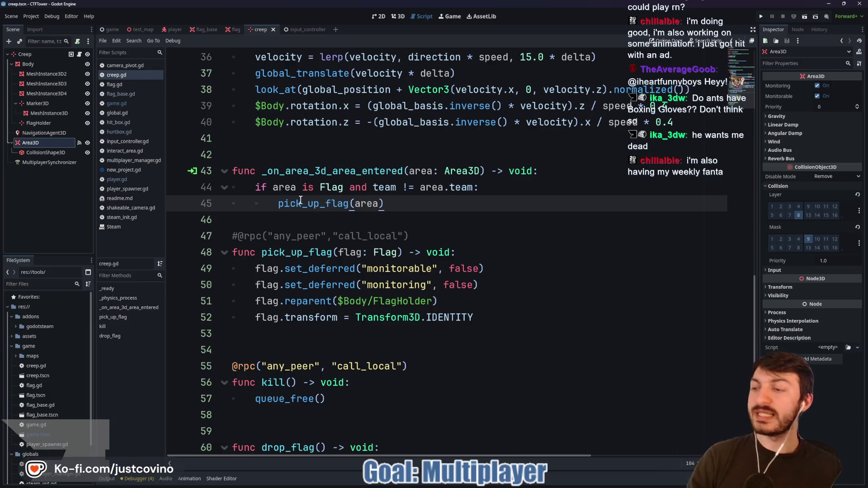
pyautogui.click(40, 55)
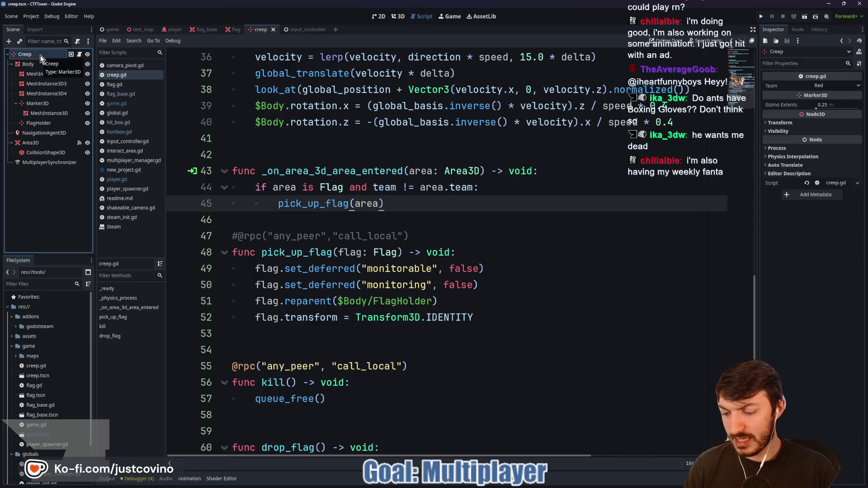
# Add an Area3D child to the creep and name it BodyHitbox
pyautogui.hotkey('ctrl', 'shift', 'a')
pyautogui.write('hit')
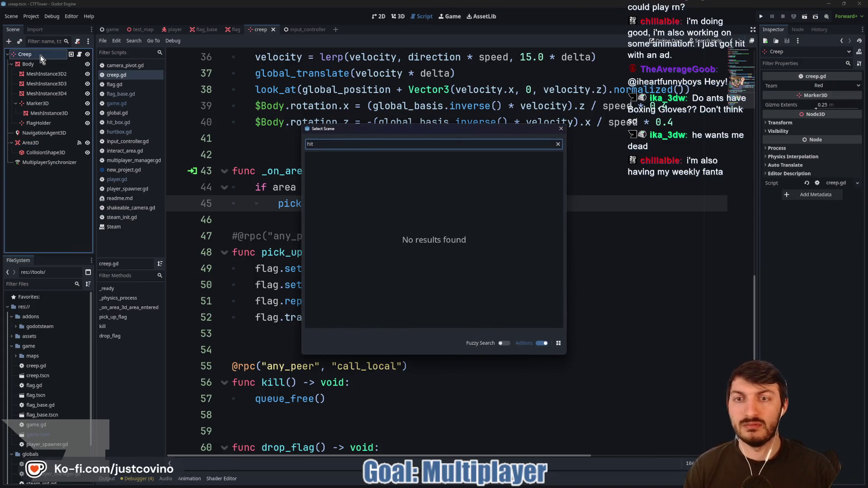
pyautogui.click(560, 129)
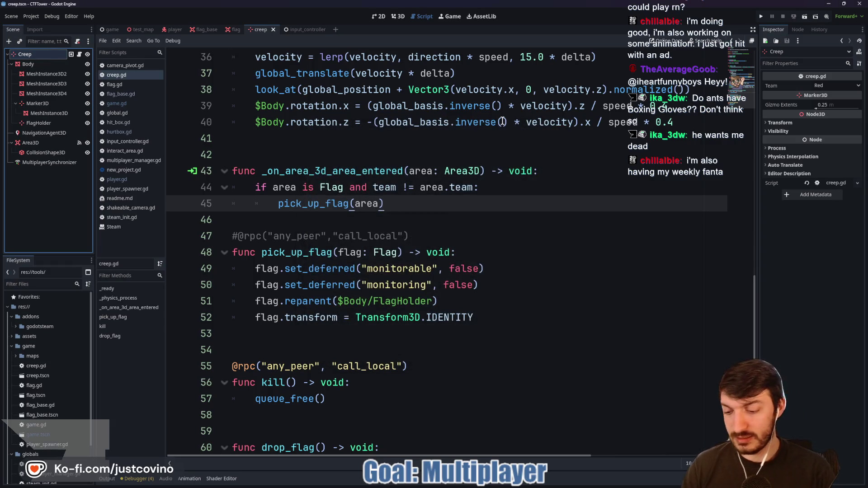
pyautogui.hotkey('ctrl', 'a')
pyautogui.write('area3')
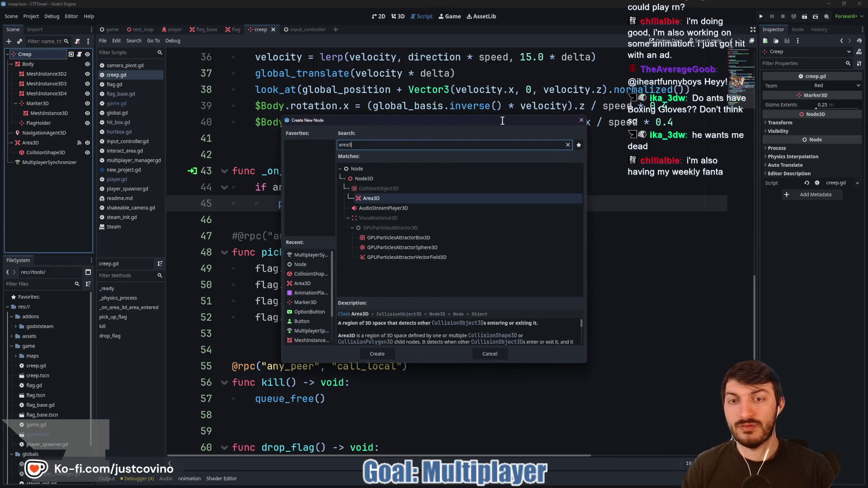
pyautogui.press('Return')
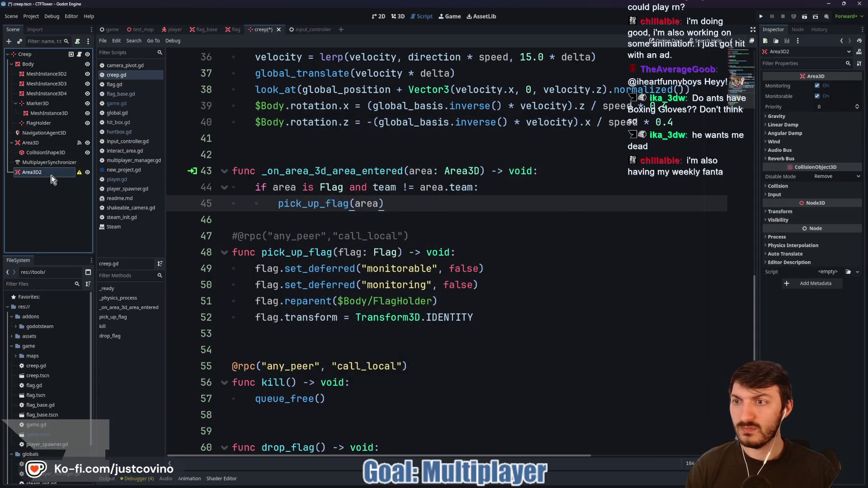
pyautogui.doubleClick(46, 172)
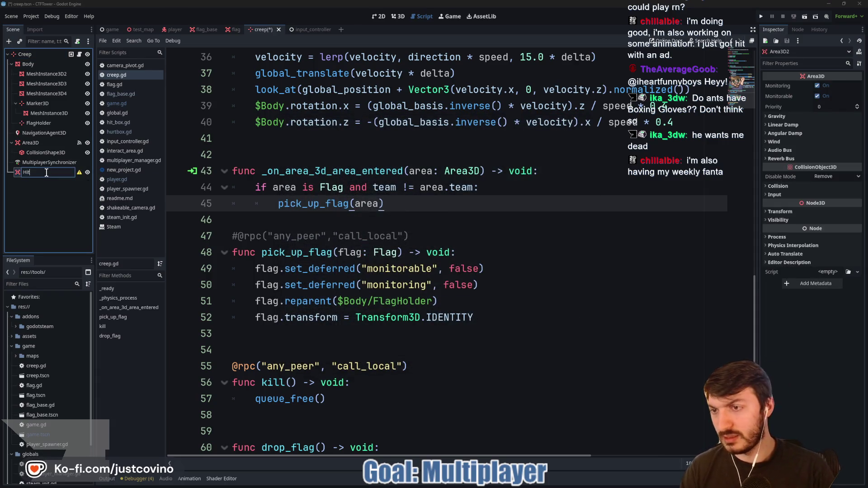
pyautogui.write('x')
pyautogui.press('Return')
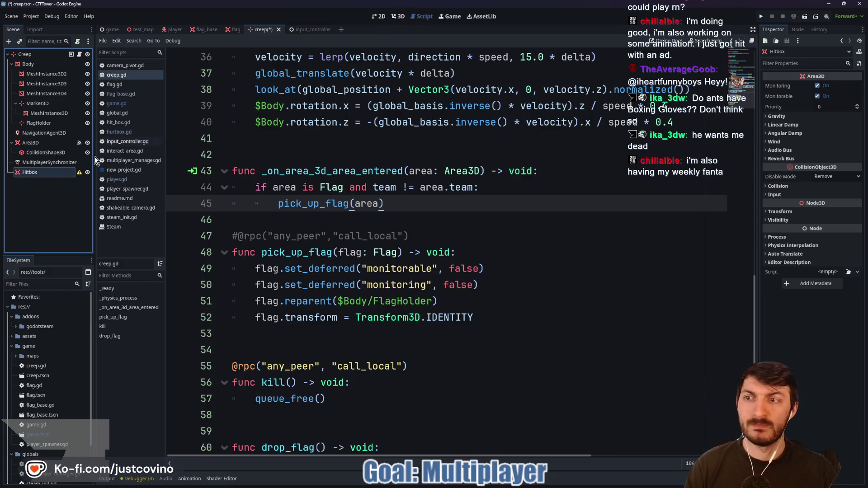
pyautogui.doubleClick(32, 173)
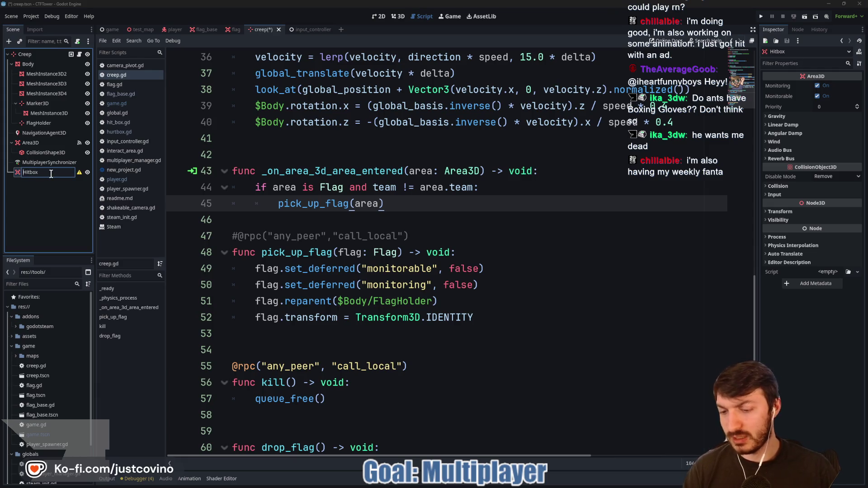
pyautogui.press('Home')
pyautogui.write('Body')
pyautogui.press('Return')
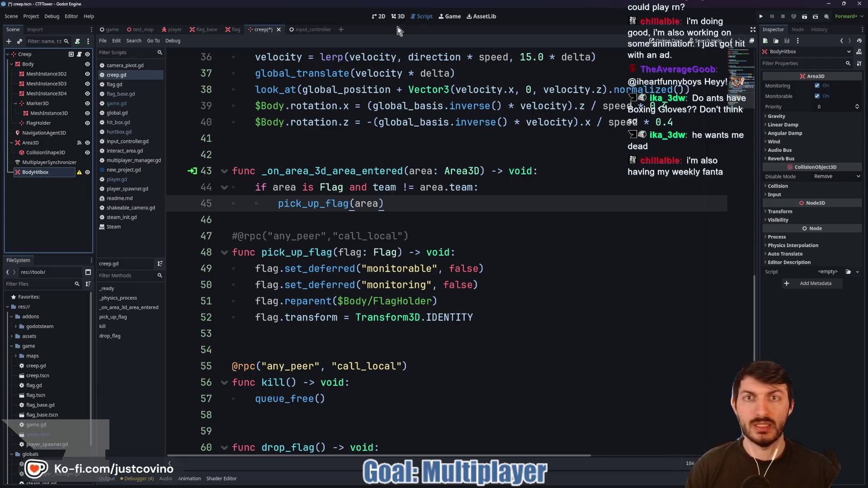
# In the 3D view, add a CollisionShape3D under BodyHitbox with a box shape
pyautogui.click(398, 17)
pyautogui.press('f')
pyautogui.scroll(3, 561, 202)
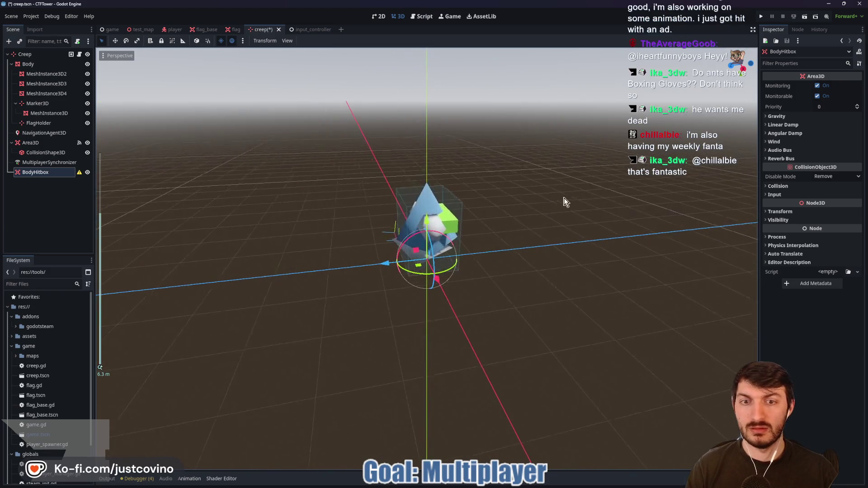
pyautogui.moveTo(399, 178); pyautogui.dragTo(428, 192)
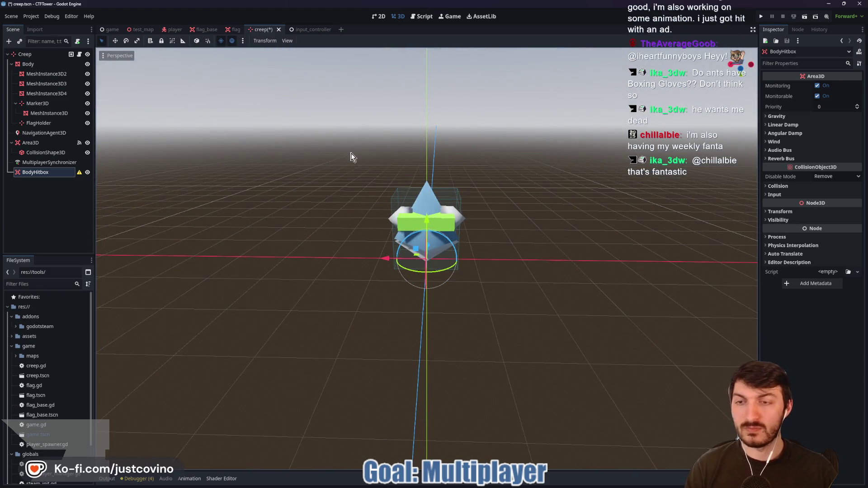
pyautogui.moveTo(317, 199)
pyautogui.mouseDown()
pyautogui.moveTo(413, 177)
pyautogui.moveTo(290, 188)
pyautogui.moveTo(331, 184)
pyautogui.moveTo(321, 183)
pyautogui.mouseUp()
pyautogui.hotkey('ctrl', 'a')
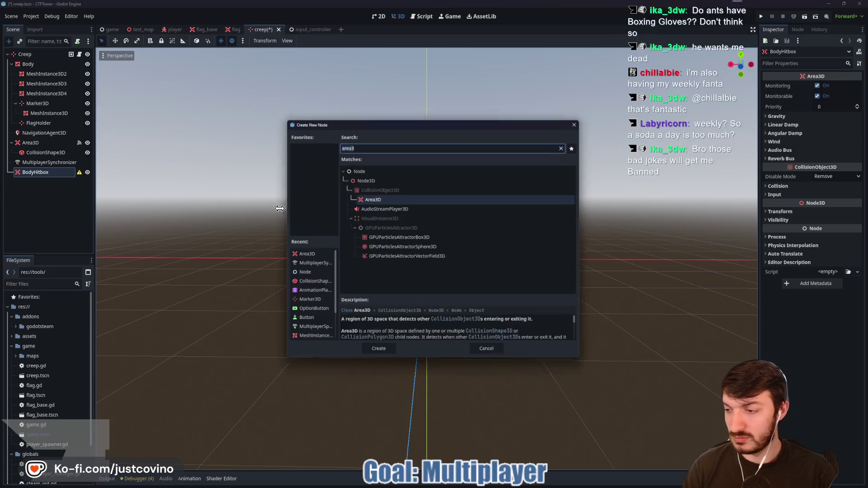
pyautogui.write('col')
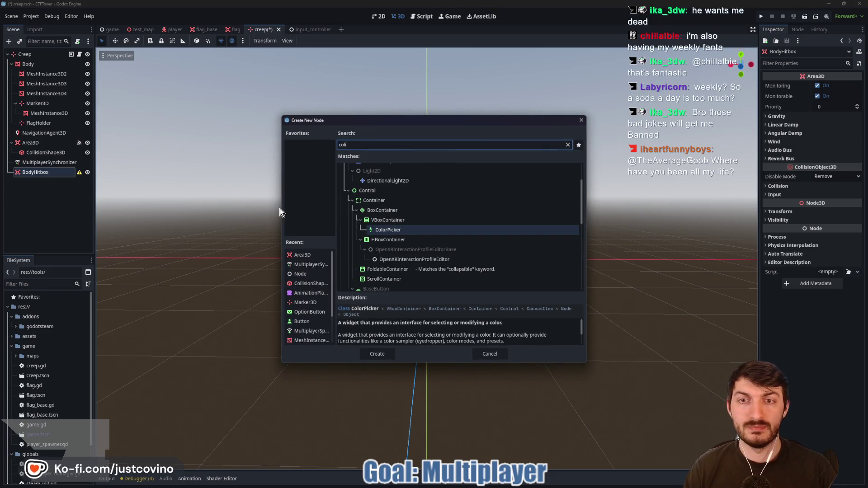
pyautogui.write('lision')
pyautogui.press('Return')
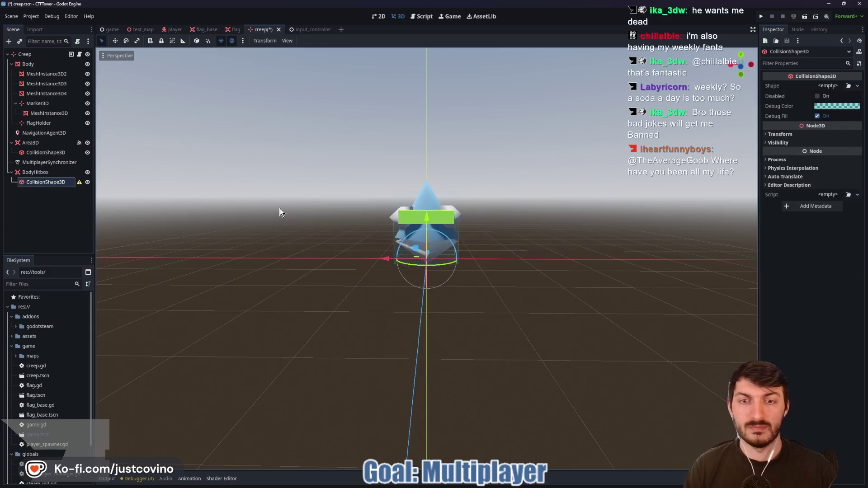
pyautogui.click(827, 85)
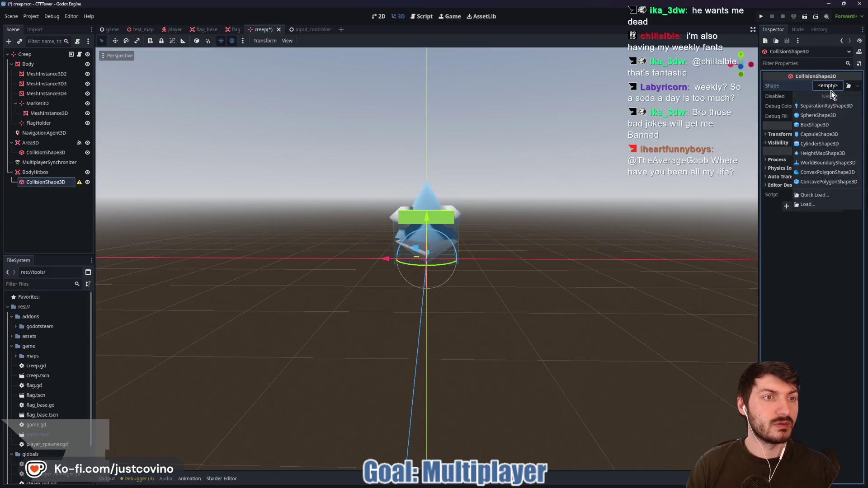
pyautogui.click(814, 124)
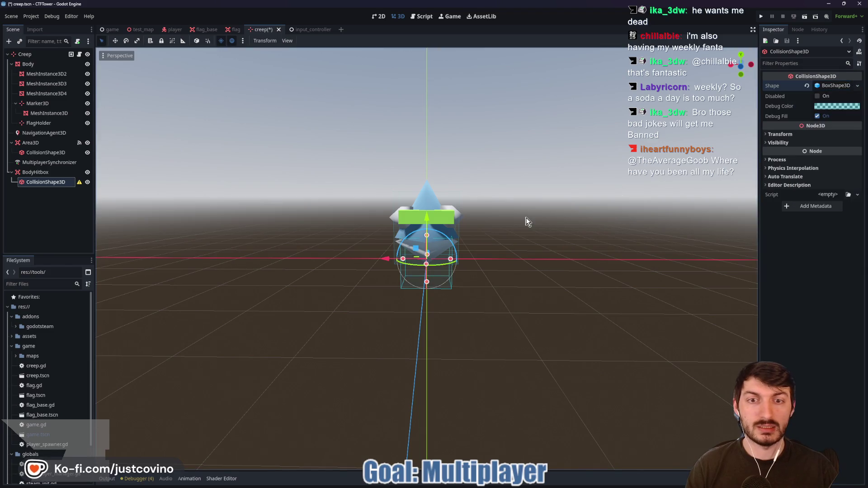
# Change BodyHitbox's collision shape to a SphereShape3D
pyautogui.click(38, 175)
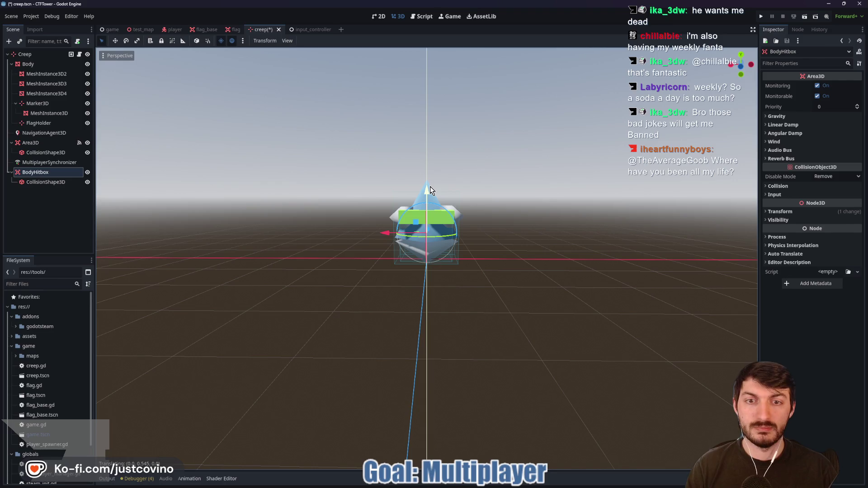
pyautogui.click(44, 182)
pyautogui.moveTo(540, 202)
pyautogui.mouseDown()
pyautogui.moveTo(649, 209)
pyautogui.moveTo(442, 207)
pyautogui.mouseUp()
pyautogui.moveTo(531, 215)
pyautogui.mouseDown()
pyautogui.moveTo(491, 211)
pyautogui.moveTo(526, 215)
pyautogui.mouseUp()
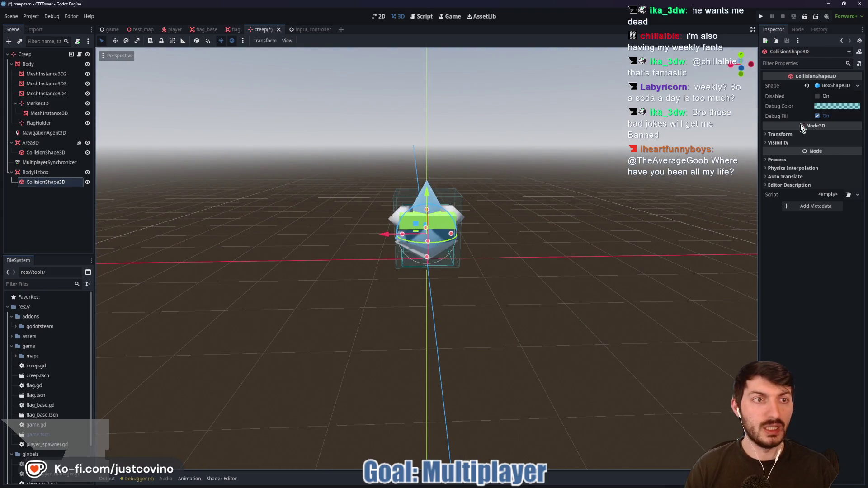
pyautogui.click(857, 85)
pyautogui.click(827, 126)
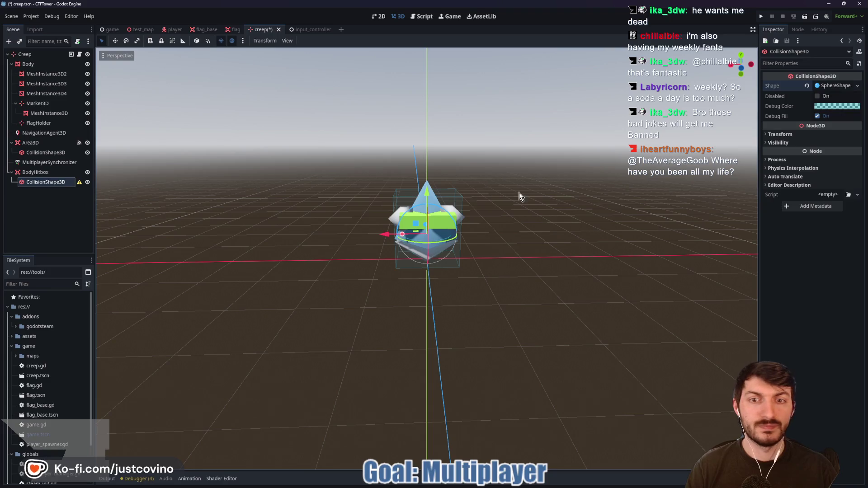
# Enlarge the sphere radius to about 0.58 and raise BodyHitbox slightly on Y
pyautogui.moveTo(528, 222)
pyautogui.mouseDown()
pyautogui.moveTo(630, 217)
pyautogui.moveTo(623, 200)
pyautogui.moveTo(575, 228)
pyautogui.moveTo(532, 217)
pyautogui.moveTo(570, 218)
pyautogui.moveTo(484, 242)
pyautogui.mouseUp()
pyautogui.scroll(5, 384, 214)
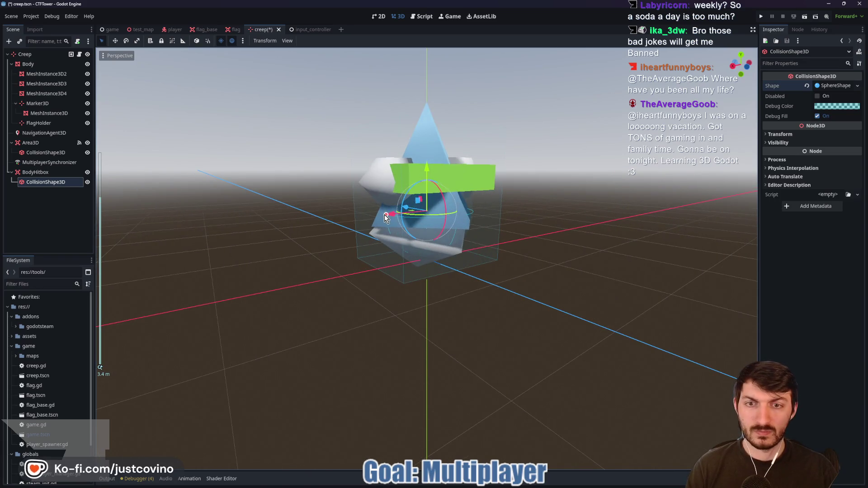
pyautogui.moveTo(386, 216); pyautogui.dragTo(379, 217)
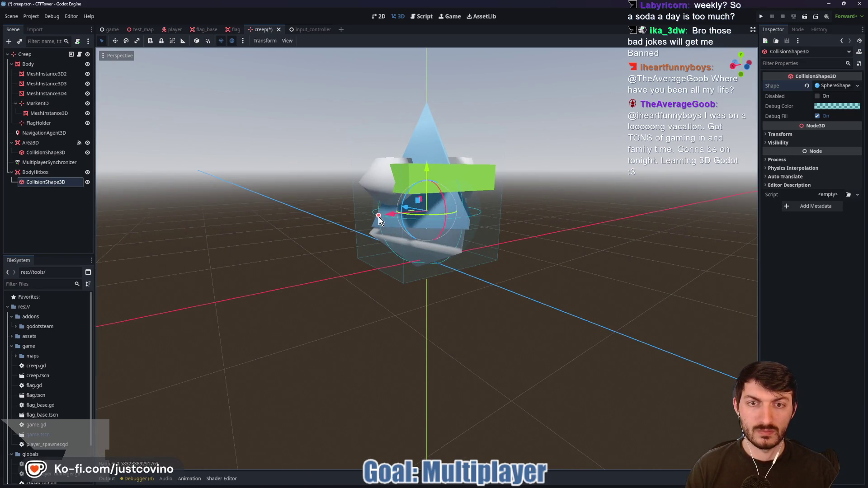
pyautogui.moveTo(627, 208); pyautogui.dragTo(527, 196)
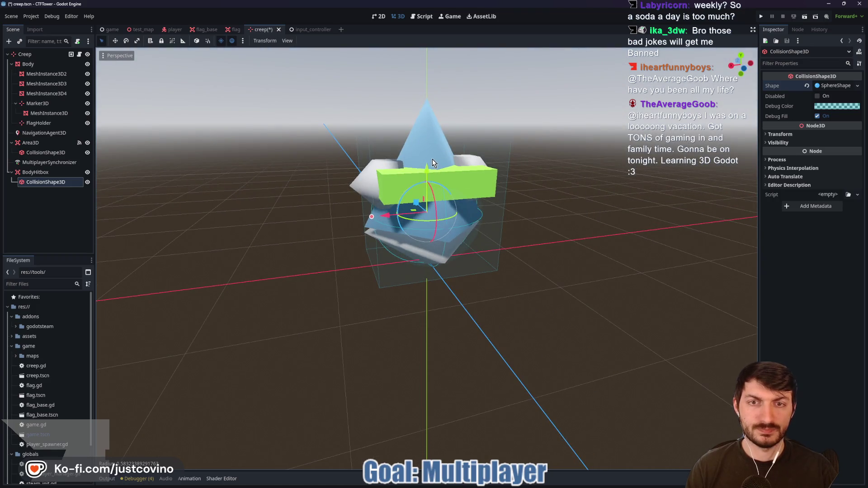
pyautogui.click(55, 176)
pyautogui.moveTo(422, 166); pyautogui.dragTo(424, 160)
pyautogui.moveTo(571, 202)
pyautogui.mouseDown()
pyautogui.moveTo(671, 186)
pyautogui.moveTo(658, 202)
pyautogui.moveTo(183, 195)
pyautogui.mouseUp()
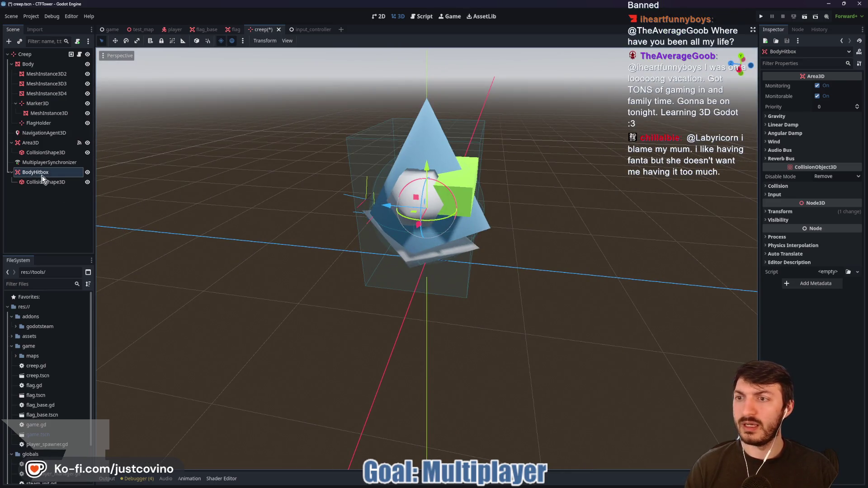
# Attach the existing res://player/hit_box.gd script to BodyHitbox and save the creep scene
pyautogui.click(77, 41)
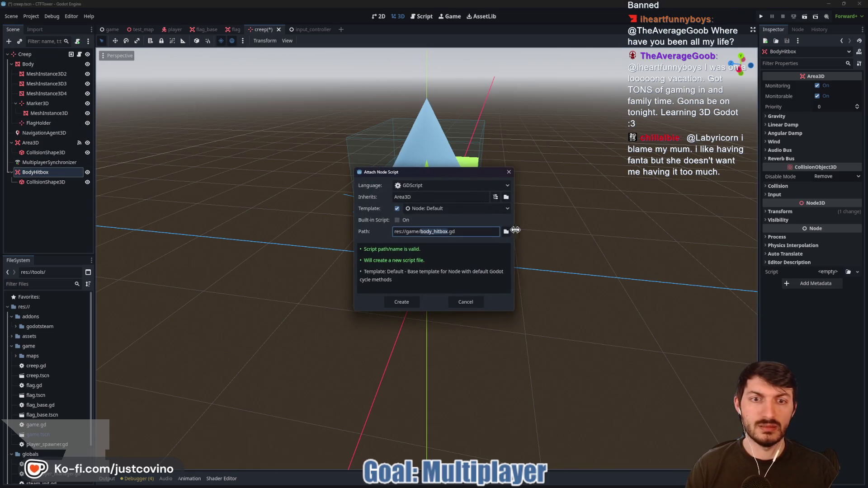
pyautogui.click(507, 232)
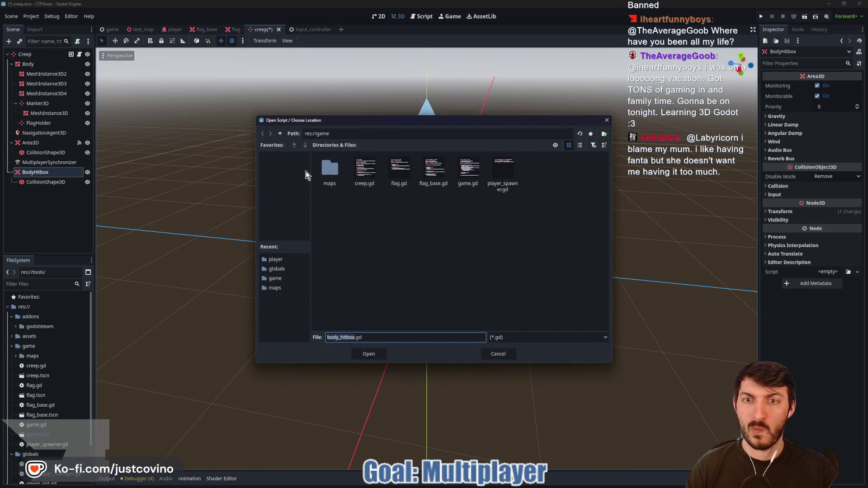
pyautogui.click(281, 134)
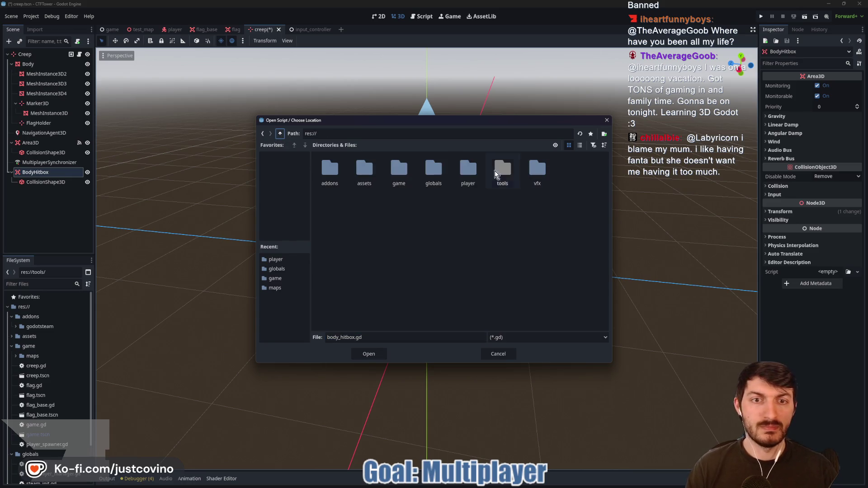
pyautogui.doubleClick(467, 174)
pyautogui.click(365, 176)
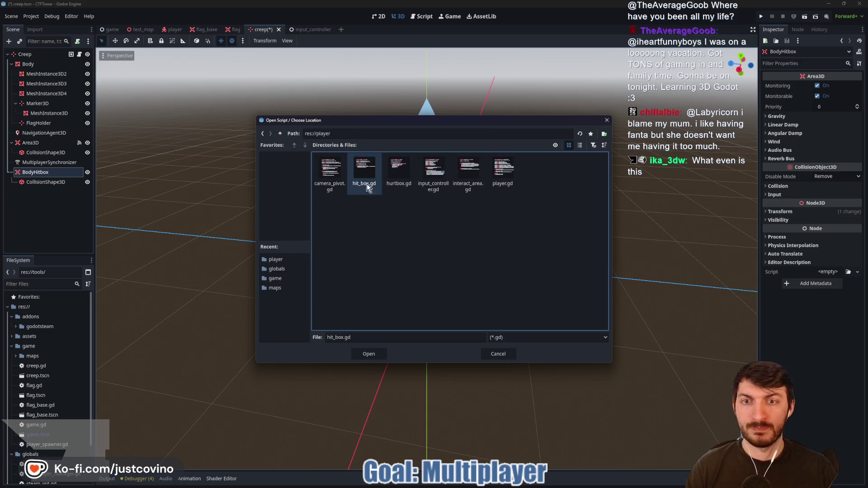
pyautogui.click(367, 354)
pyautogui.click(417, 302)
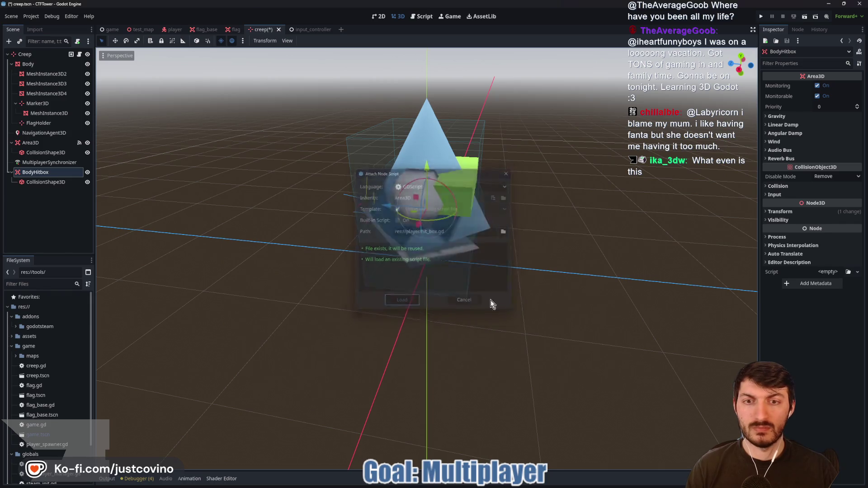
pyautogui.hotkey('ctrl', 's')
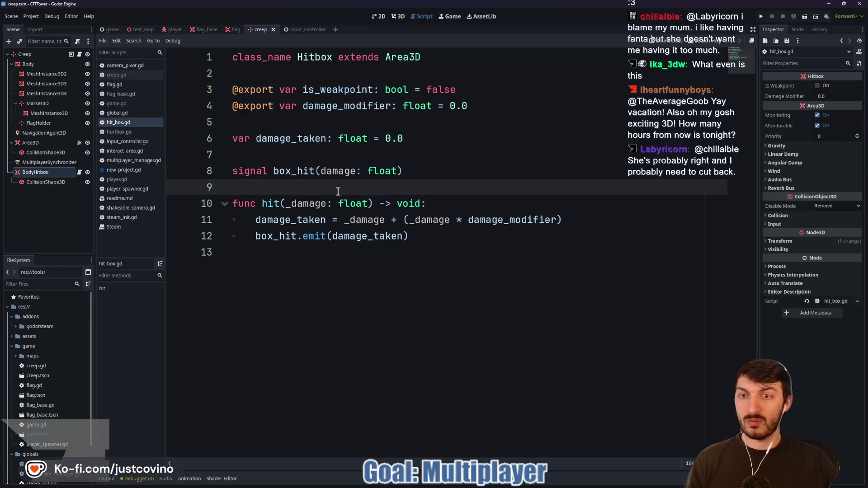
pyautogui.click(153, 161)
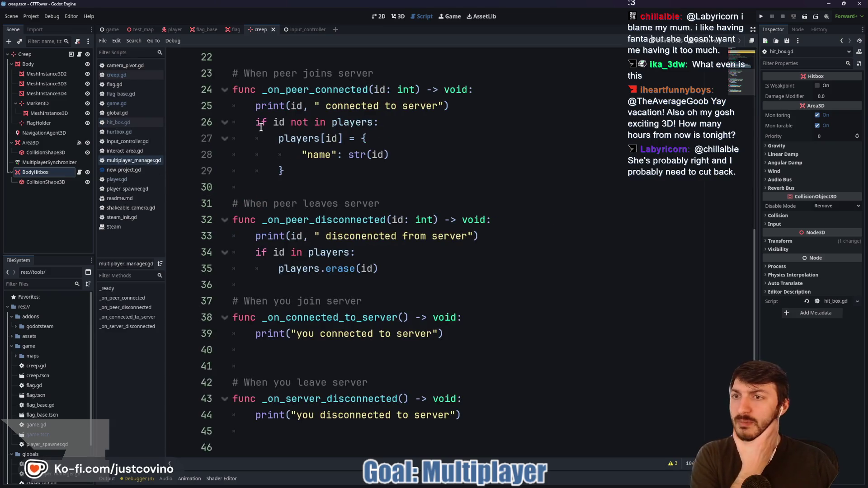
pyautogui.click(80, 55)
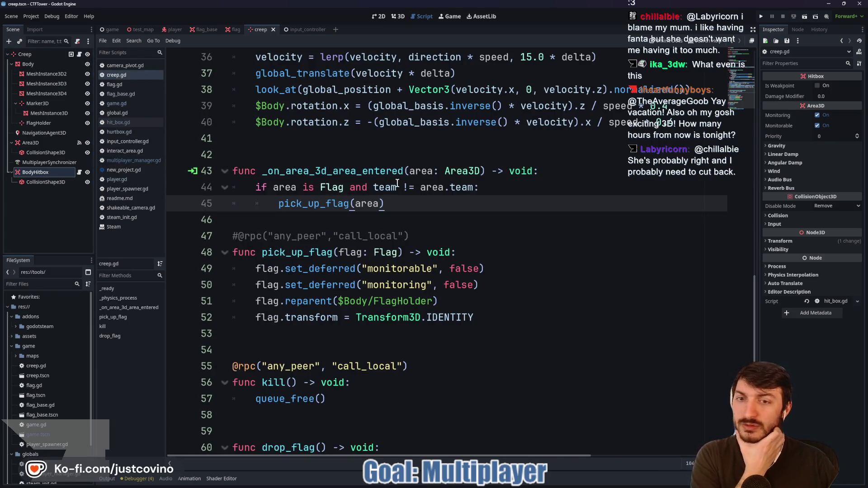
pyautogui.scroll(10, 397, 183)
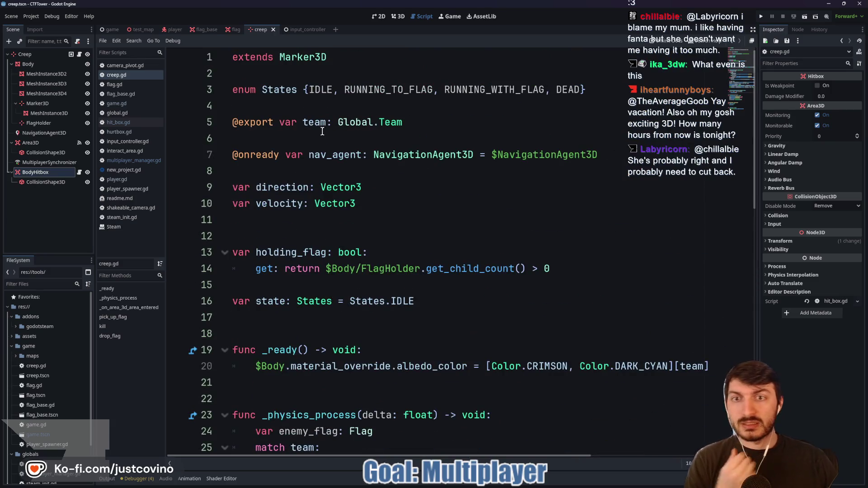
pyautogui.click(427, 137)
pyautogui.press('Return')
pyautogui.press('Up')
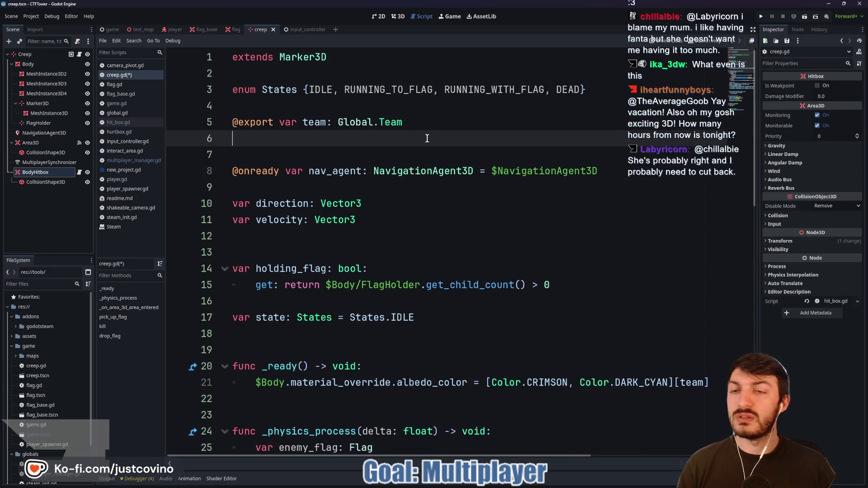
pyautogui.write('@export var hitboxes')
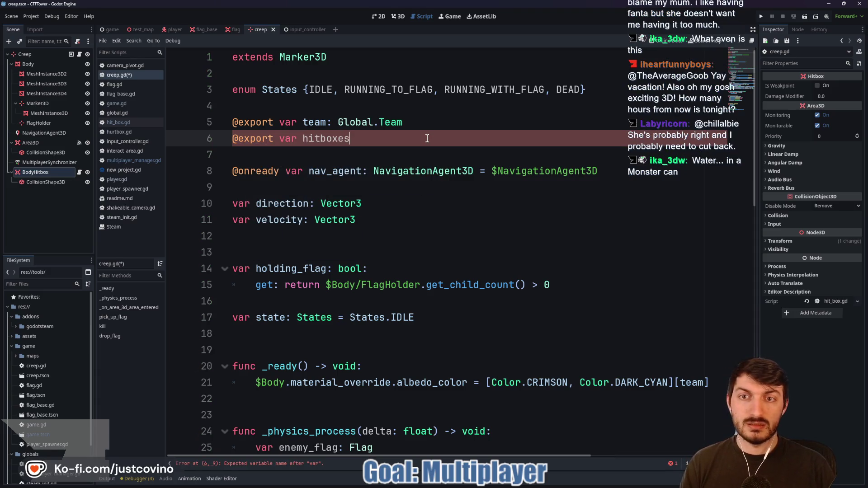
pyautogui.write(': Array[')
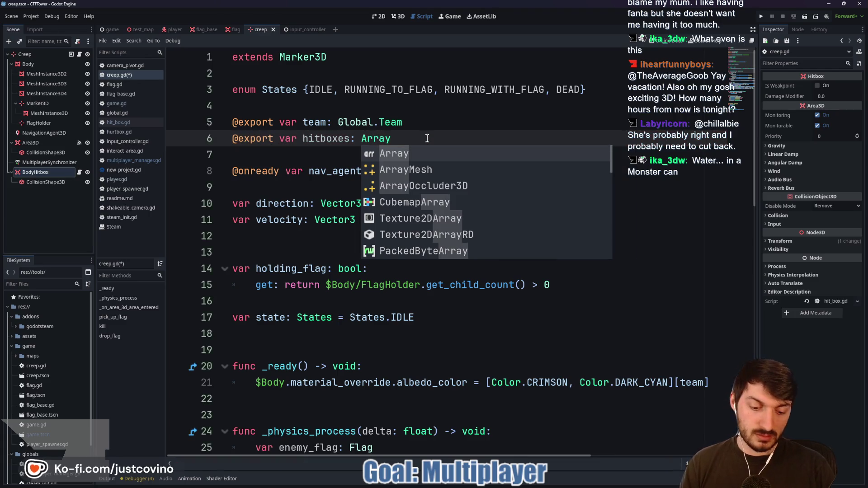
pyautogui.write('Hitbox')
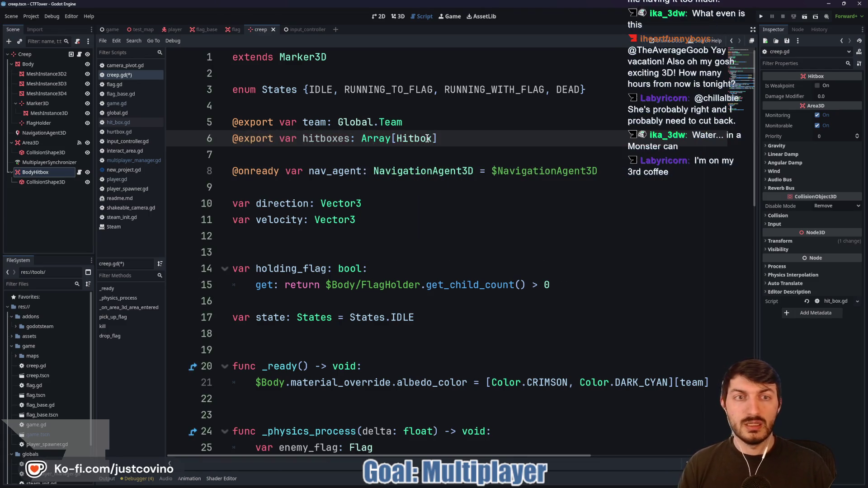
pyautogui.click(437, 149)
pyautogui.hotkey('ctrl', 's')
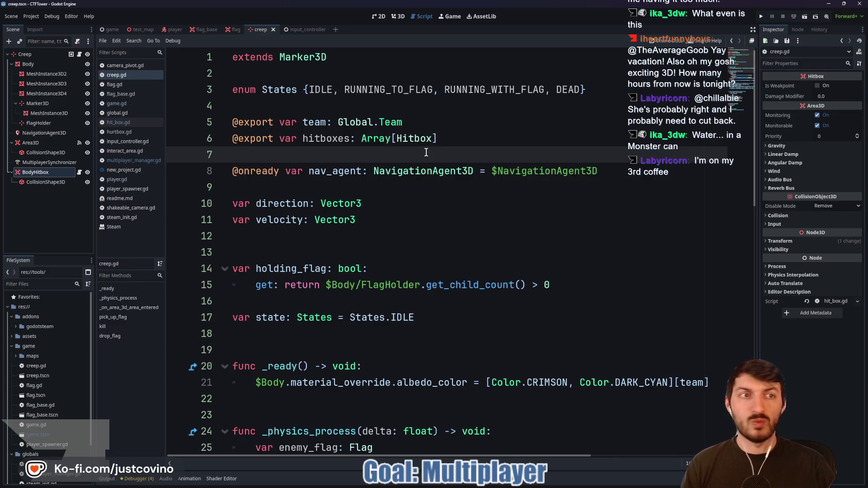
# On the Creep node, add one Hitboxes element assigned to BodyHitbox and save the scene
pyautogui.click(50, 54)
pyautogui.click(830, 96)
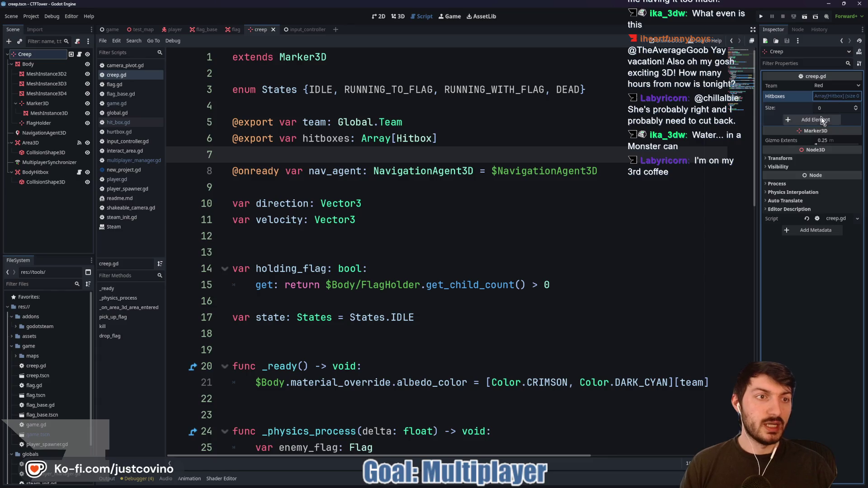
pyautogui.click(807, 120)
pyautogui.click(823, 120)
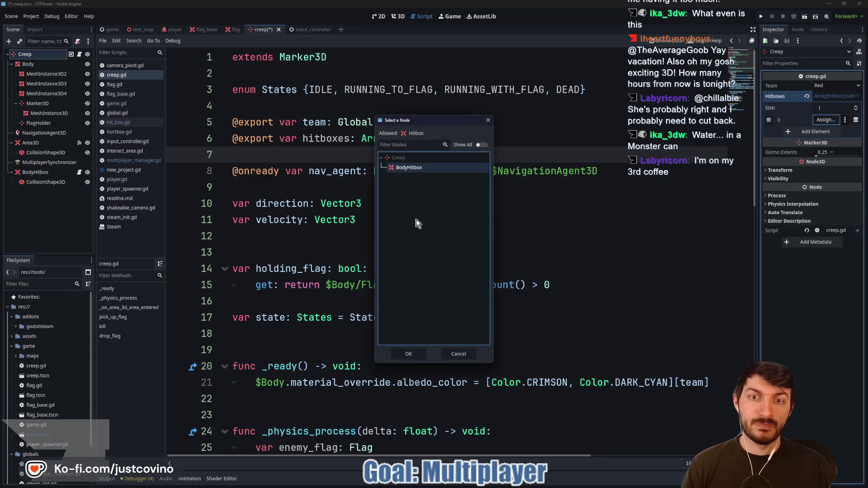
pyautogui.click(405, 355)
pyautogui.hotkey('ctrl', 's')
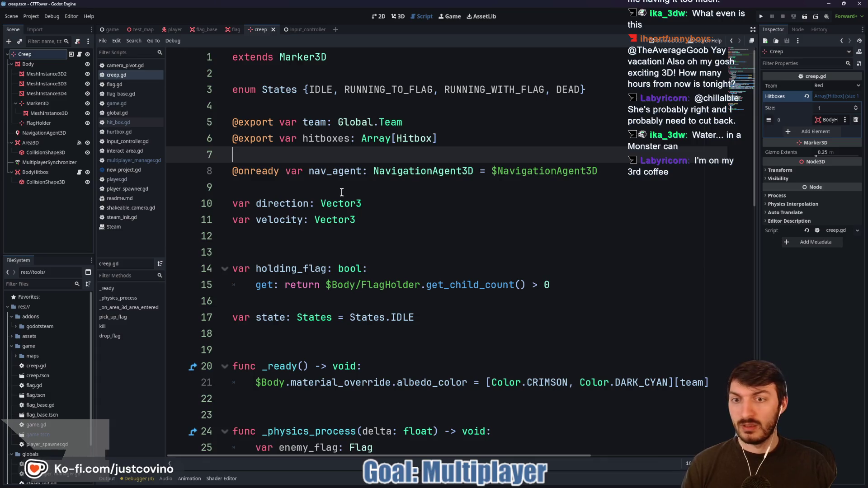
pyautogui.scroll(-5, 342, 199)
pyautogui.scroll(-2, 342, 199)
pyautogui.scroll(5, 341, 204)
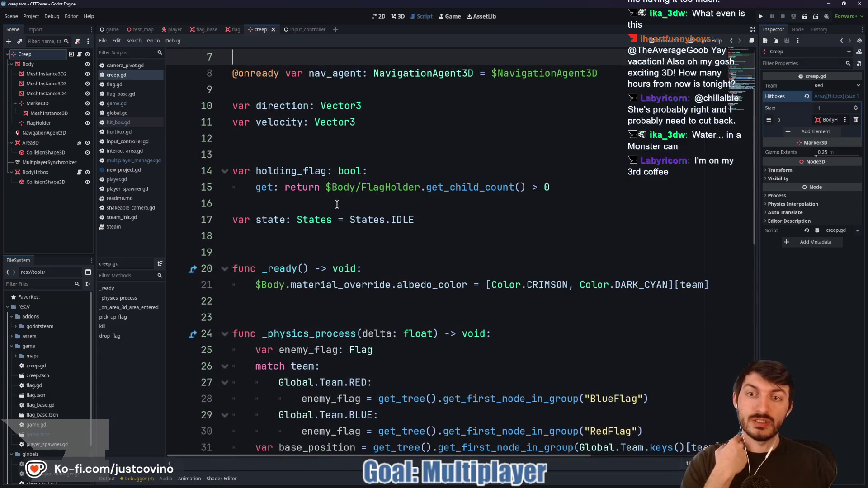
# Write set_hitboxes() looping over hitboxes to connect each box_hit signal to _on_hitbox_box_hit
pyautogui.scroll(-11, 324, 209)
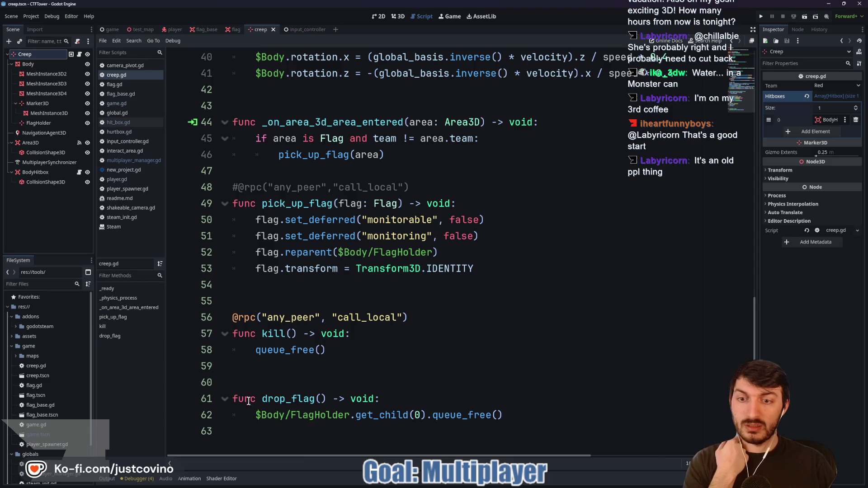
pyautogui.click(272, 438)
pyautogui.press('Return')
pyautogui.press('Return')
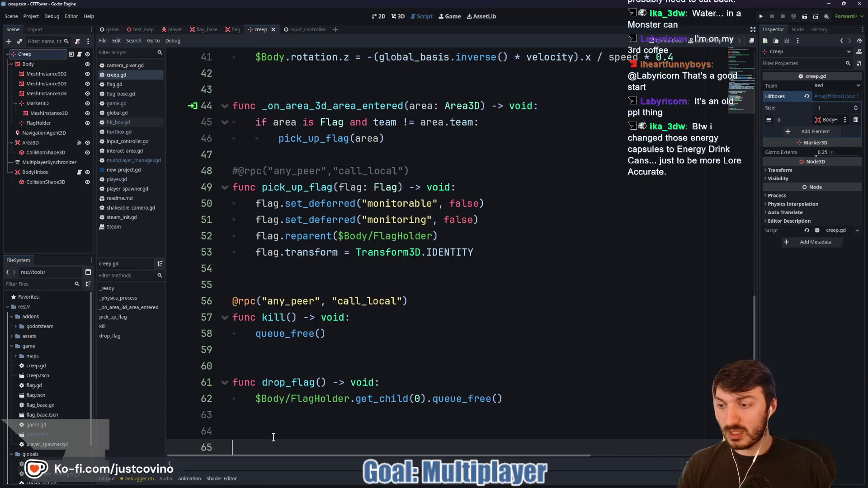
pyautogui.write('func set_hitboxes() -> ')
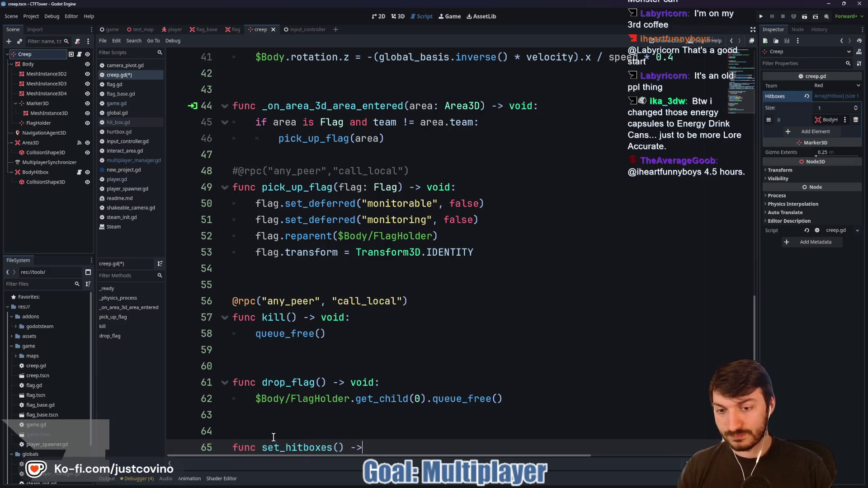
pyautogui.write('void:')
pyautogui.press('Return')
pyautogui.press('Return')
pyautogui.press('Return')
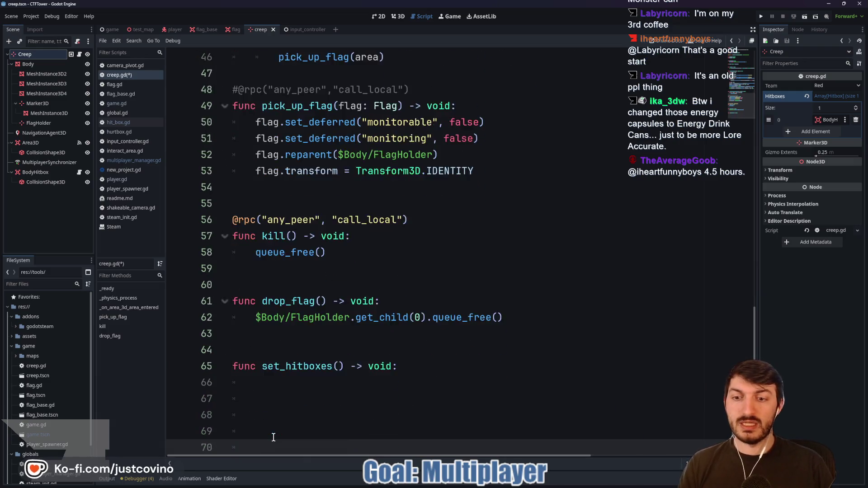
pyautogui.press('Up')
pyautogui.press('Up')
pyautogui.press('Up')
pyautogui.write('for hitbox')
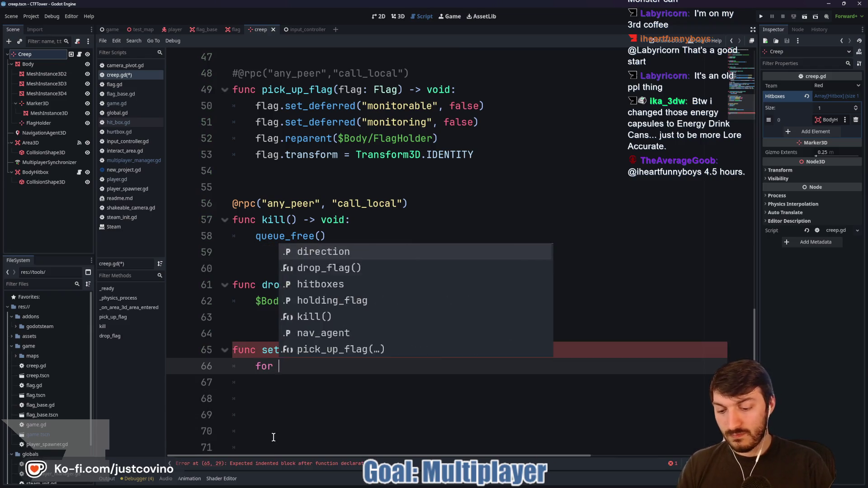
pyautogui.write(' in h')
pyautogui.press('Return')
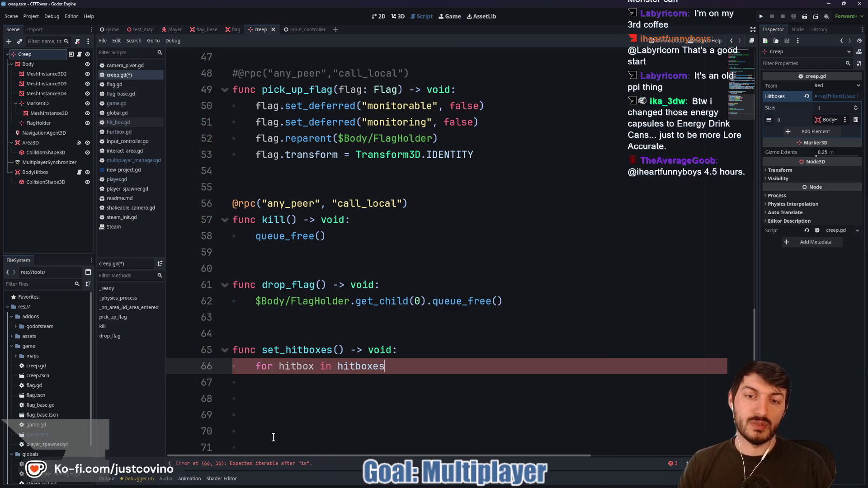
pyautogui.press('Return')
pyautogui.write('hitbox.b')
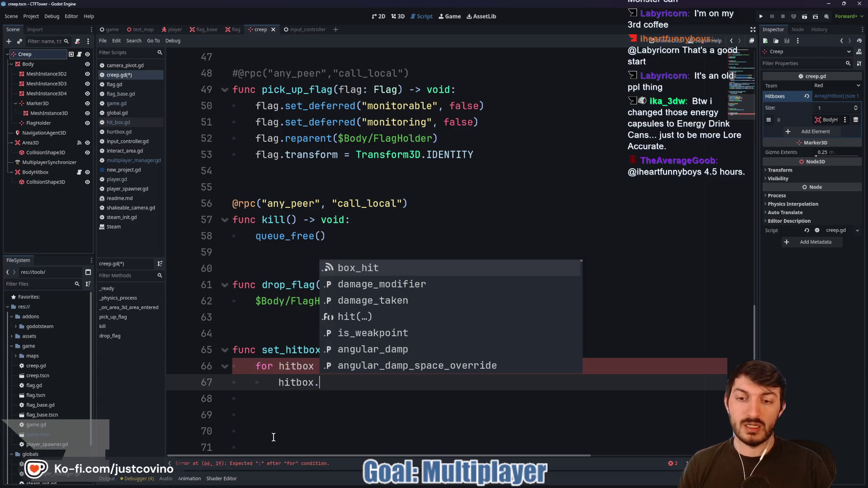
pyautogui.press('Return')
pyautogui.write('.co')
pyautogui.press('Return')
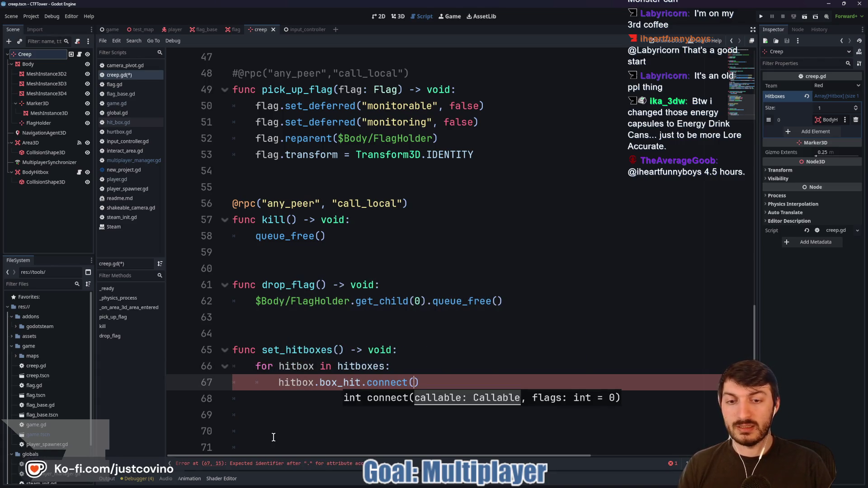
pyautogui.write('_hitbox_')
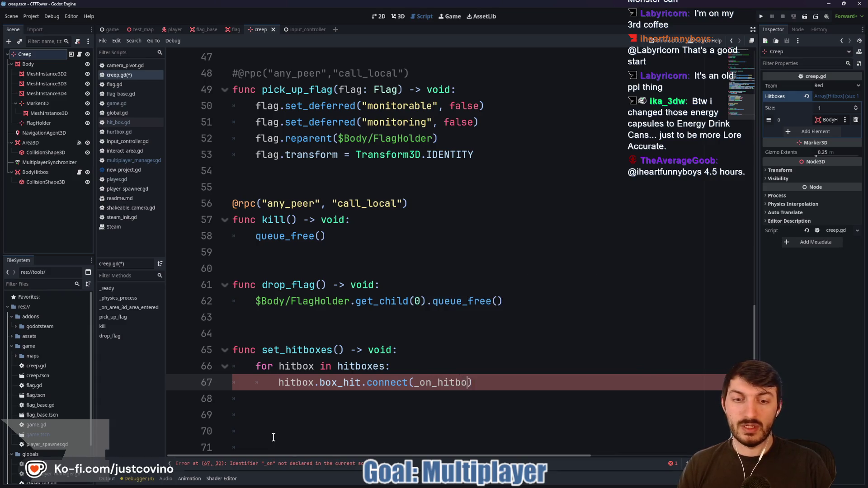
pyautogui.write('box_hit')
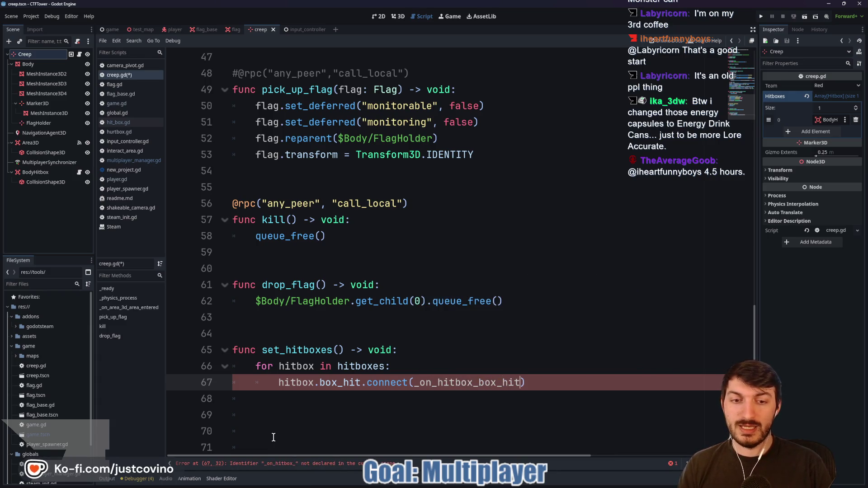
# Add an _on_hitbox_box_hit() -> void stub containing pass below set_hitboxes
pyautogui.click(211, 418)
pyautogui.press('BackSpace')
pyautogui.write('func _ion')
pyautogui.press('BackSpace')
pyautogui.press('BackSpace')
pyautogui.press('BackSpace')
pyautogui.write('on_hitbox_box_hit() -> ')
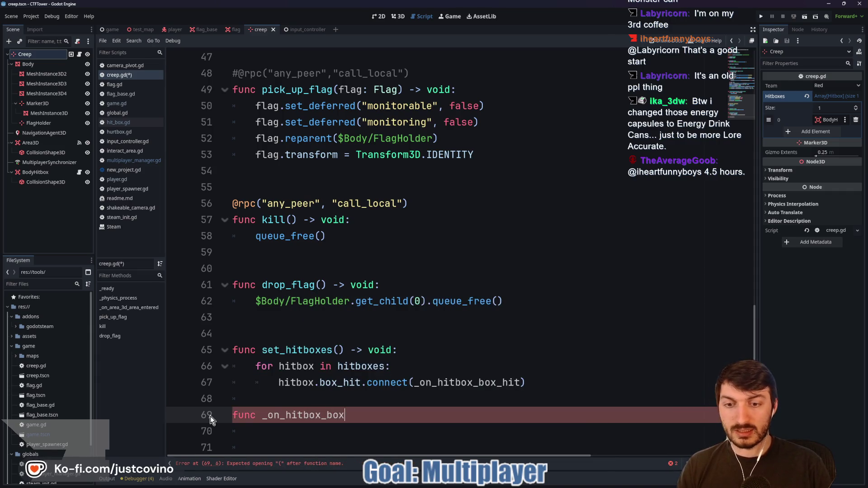
pyautogui.write('void:')
pyautogui.press('Return')
pyautogui.write('pass')
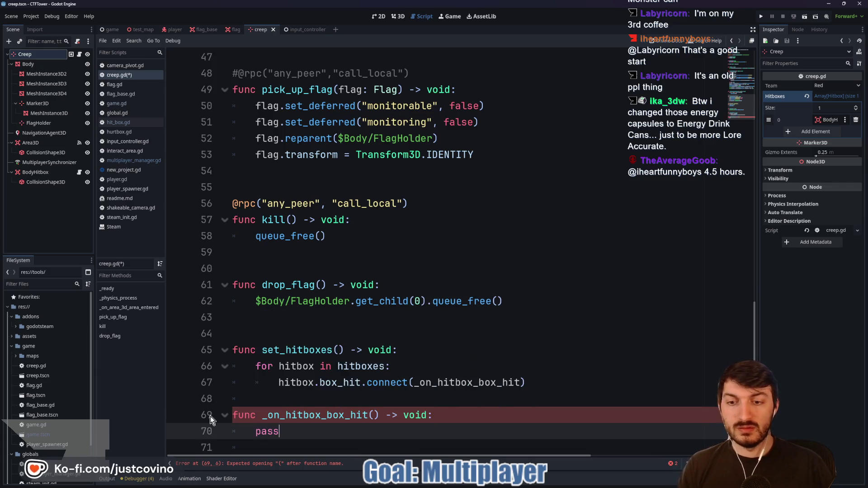
pyautogui.click(256, 400)
pyautogui.press('Return')
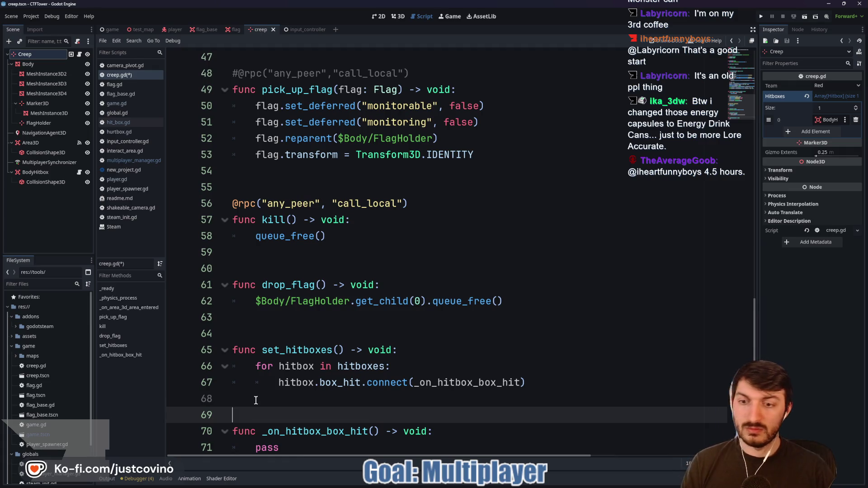
# Call set_hitboxes() at the end of _ready and save creep.gd
pyautogui.scroll(13, 298, 319)
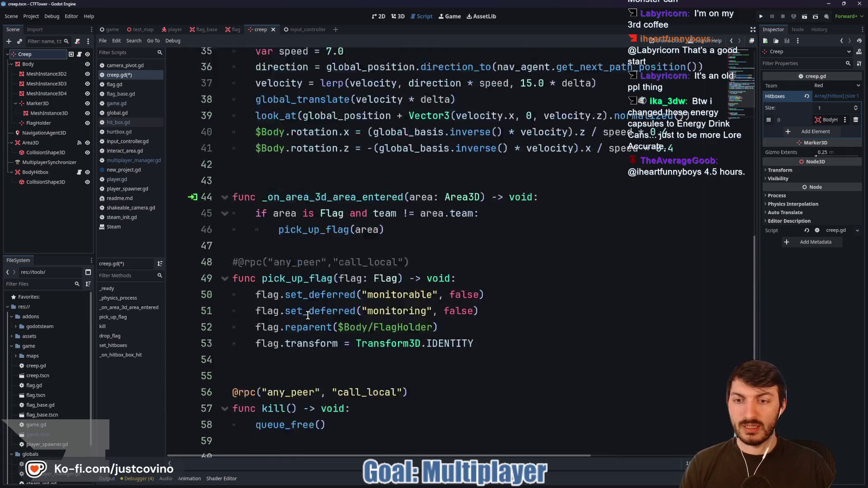
pyautogui.click(313, 281)
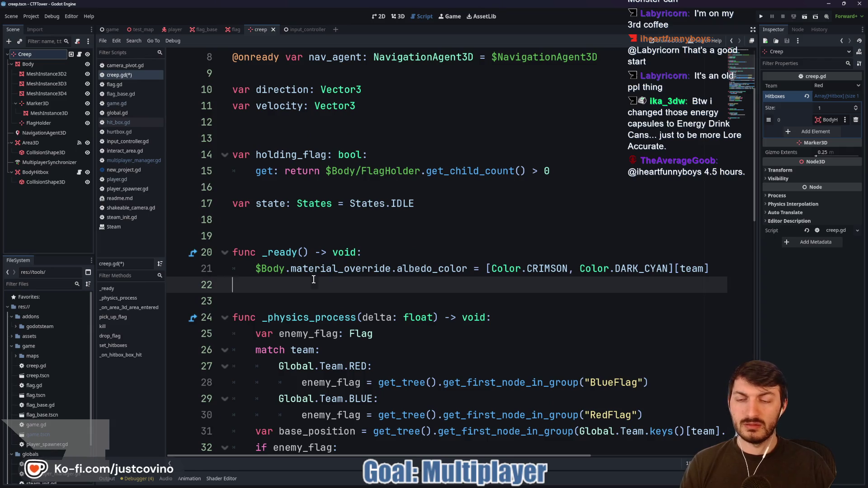
pyautogui.write('set')
pyautogui.press('Return')
pyautogui.scroll(-5, 361, 284)
pyautogui.scroll(-9, 365, 285)
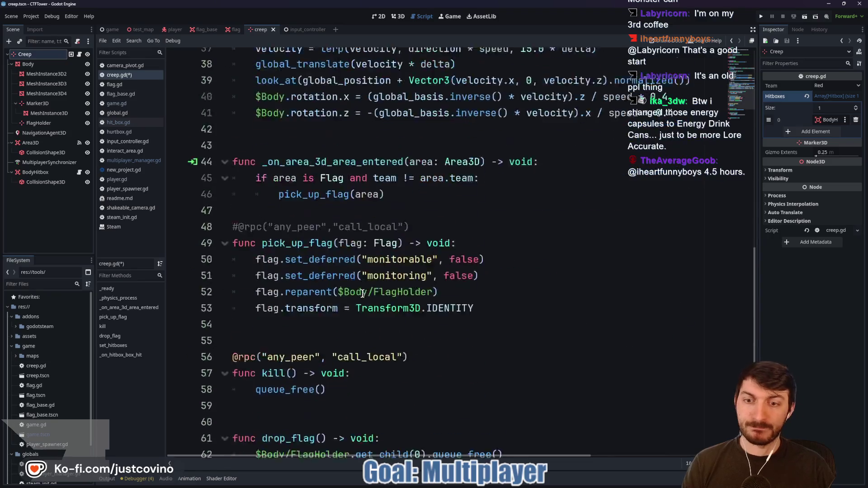
pyautogui.click(302, 343)
pyautogui.hotkey('ctrl', 's')
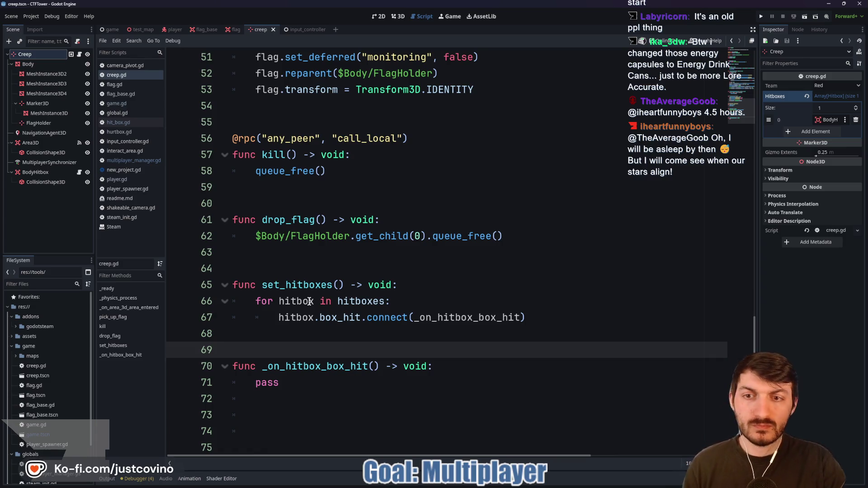
# Replace pass with kill.rpc() in _on_hitbox_box_hit, save, then open hit_box.gd and the player scene
pyautogui.doubleClick(260, 381)
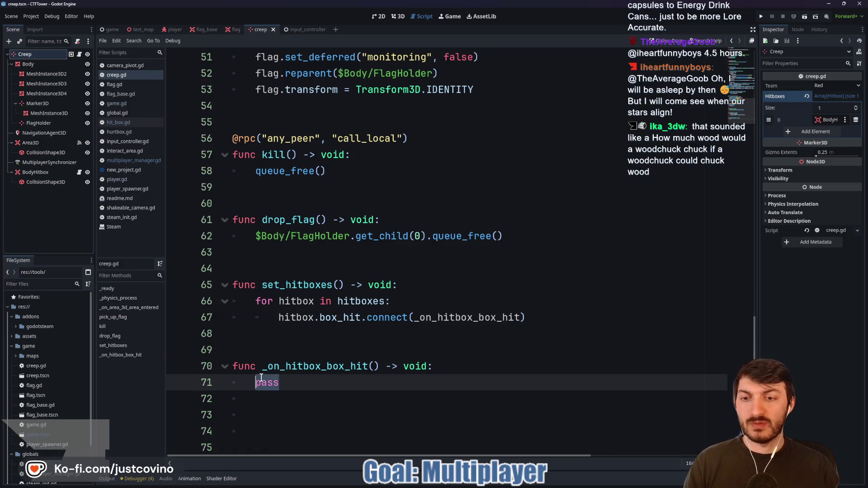
pyautogui.write('kill().rpc')
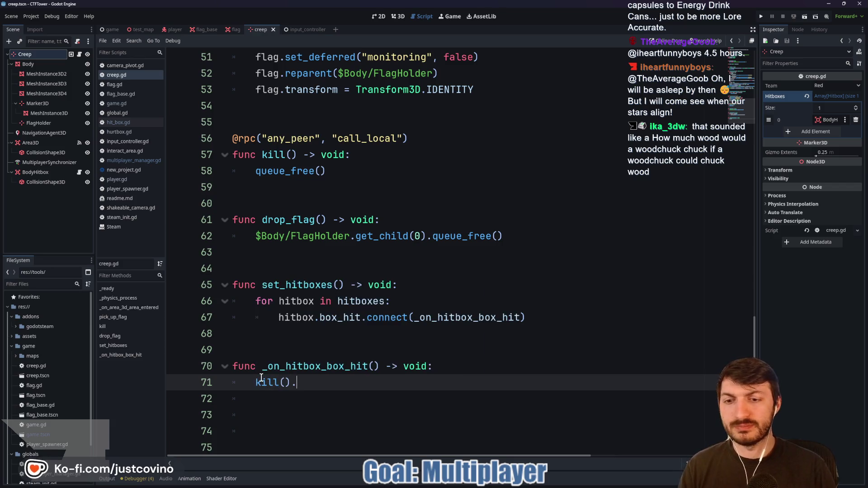
pyautogui.write('(')
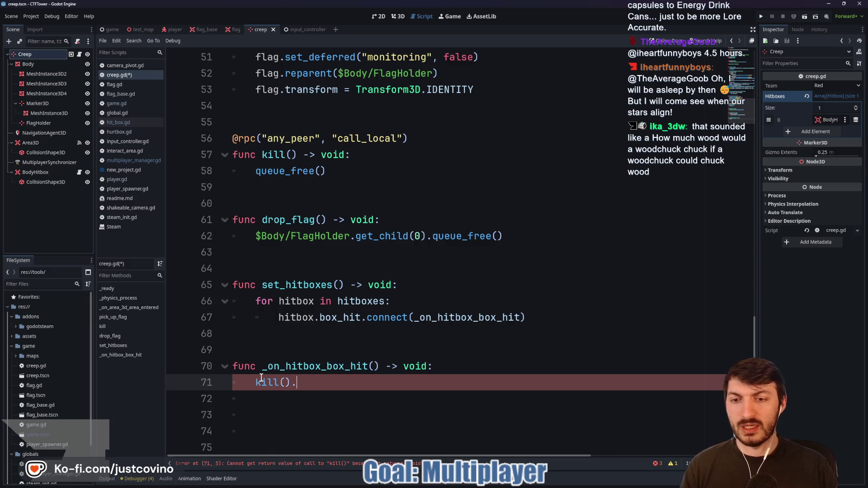
pyautogui.press('BackSpace')
pyautogui.write('.rp')
pyautogui.press('Return')
pyautogui.hotkey('ctrl', 's')
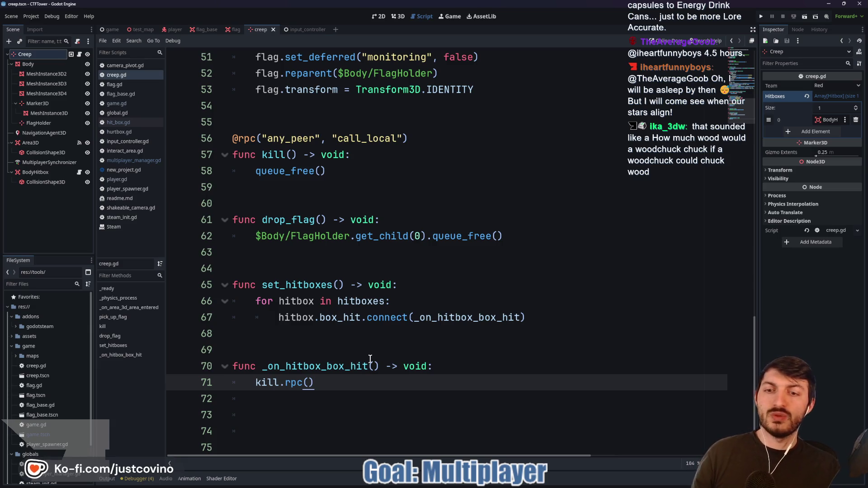
pyautogui.click(79, 173)
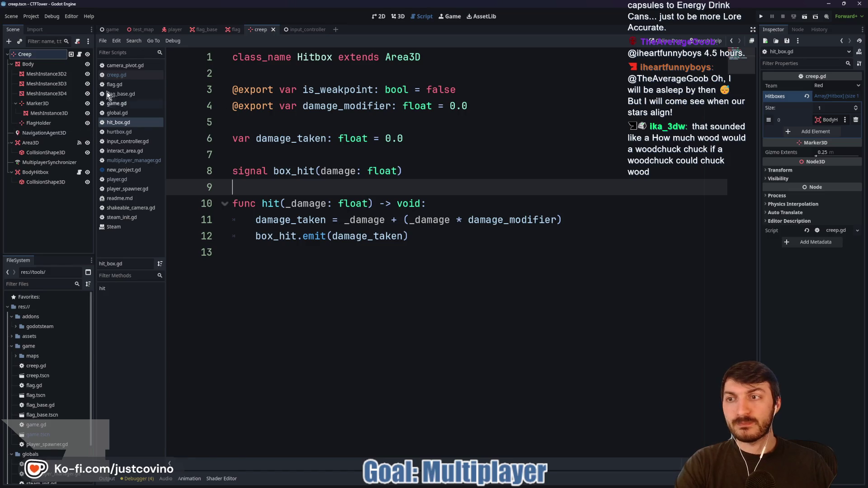
pyautogui.click(174, 29)
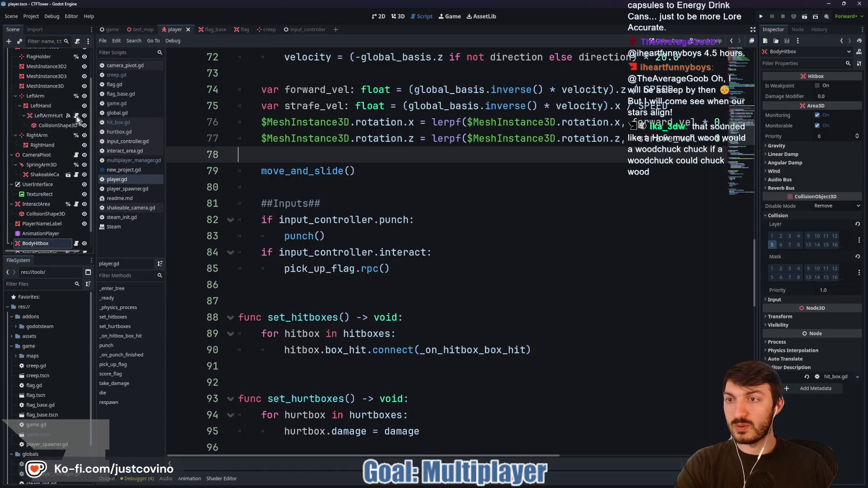
# Inspect the owner references on line 8 of hurtbox.gd and review player.gd
pyautogui.click(77, 116)
pyautogui.doubleClick(303, 172)
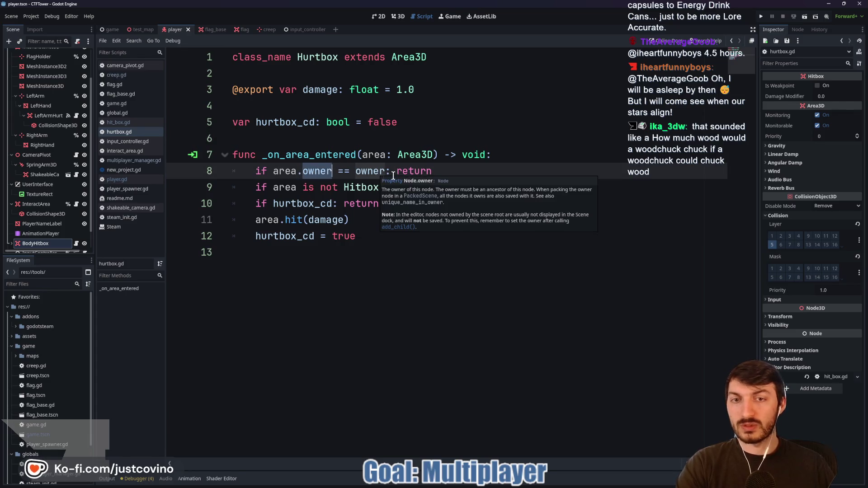
pyautogui.click(438, 172)
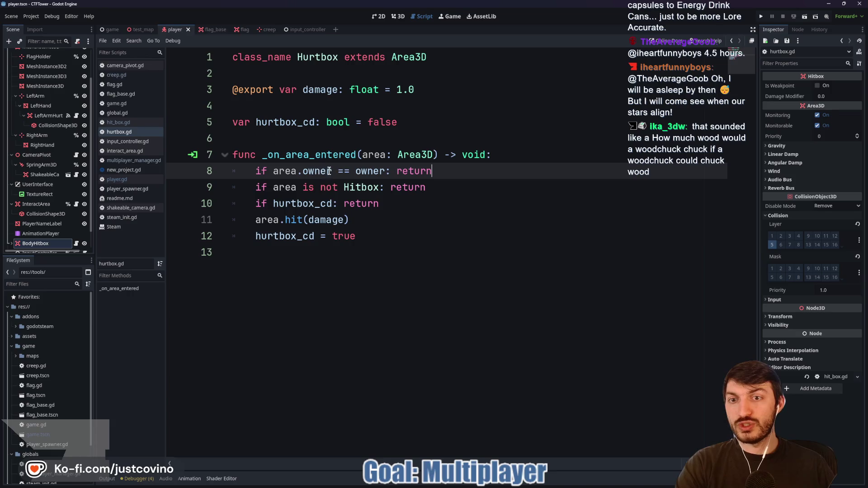
pyautogui.moveTo(333, 170)
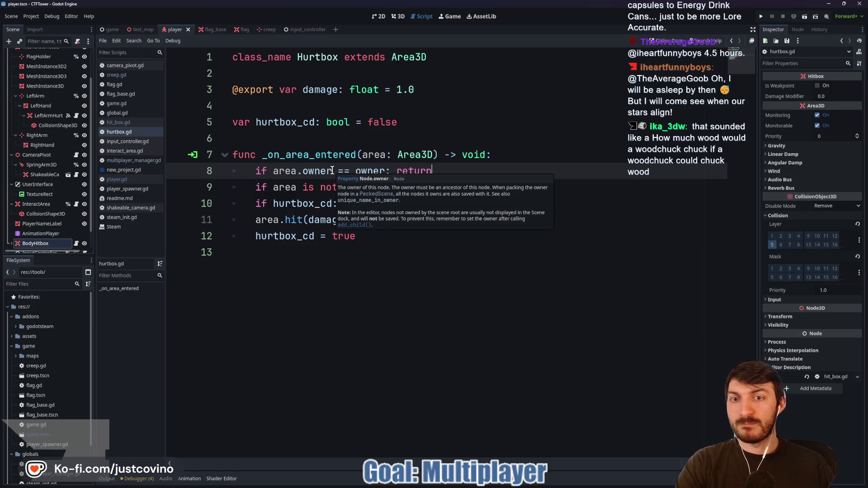
pyautogui.scroll(3, 55, 158)
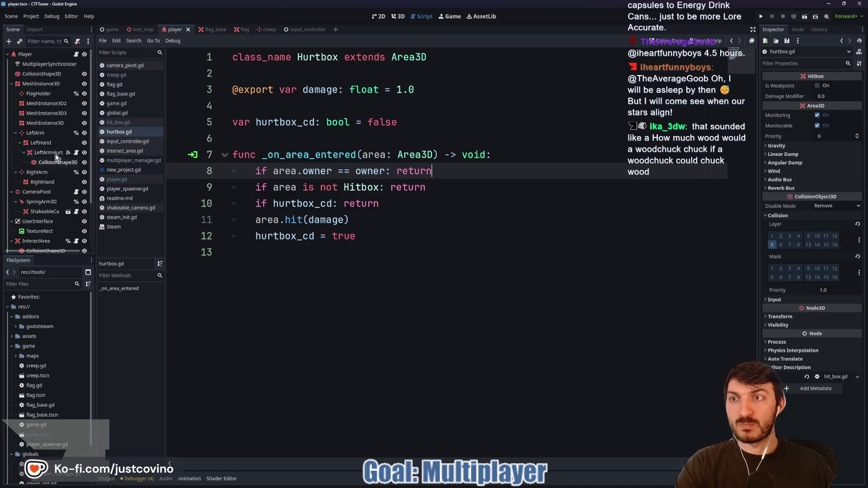
pyautogui.click(75, 54)
pyautogui.scroll(10, 339, 170)
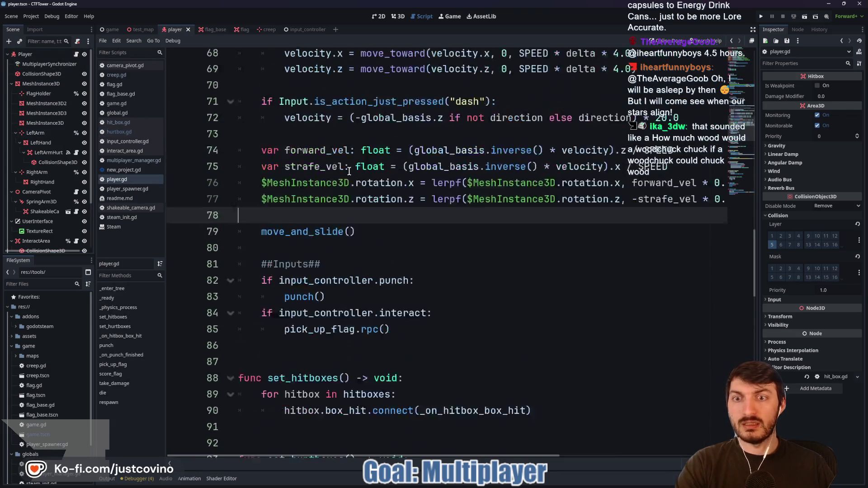
pyautogui.scroll(8, 338, 170)
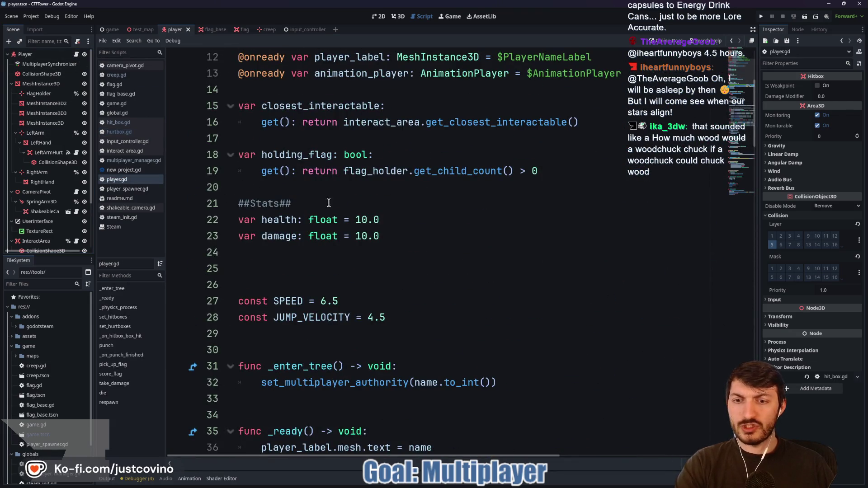
pyautogui.scroll(4, 327, 201)
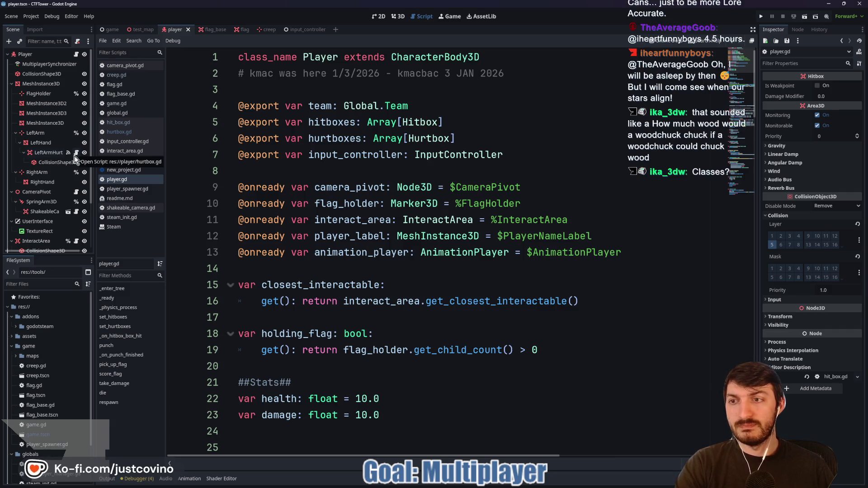
# Append .team to both owner references on hurtbox.gd line 8 and save the script
pyautogui.click(76, 154)
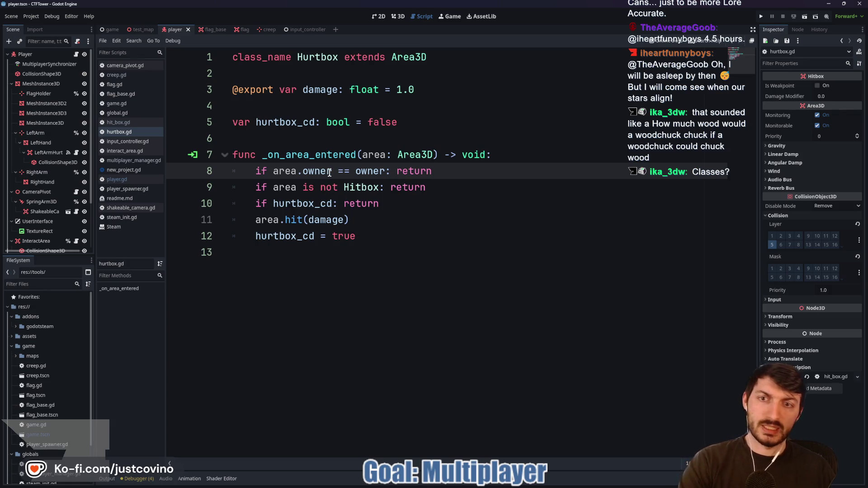
pyautogui.write('.team')
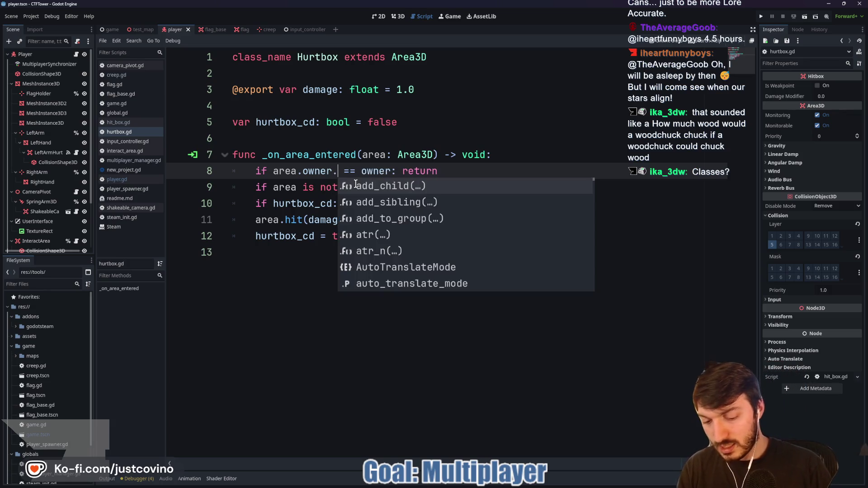
pyautogui.click(410, 171)
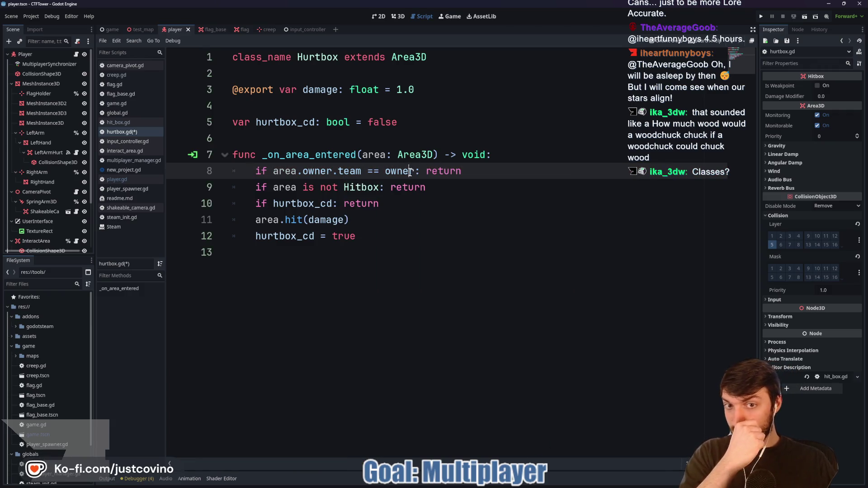
pyautogui.write('.team')
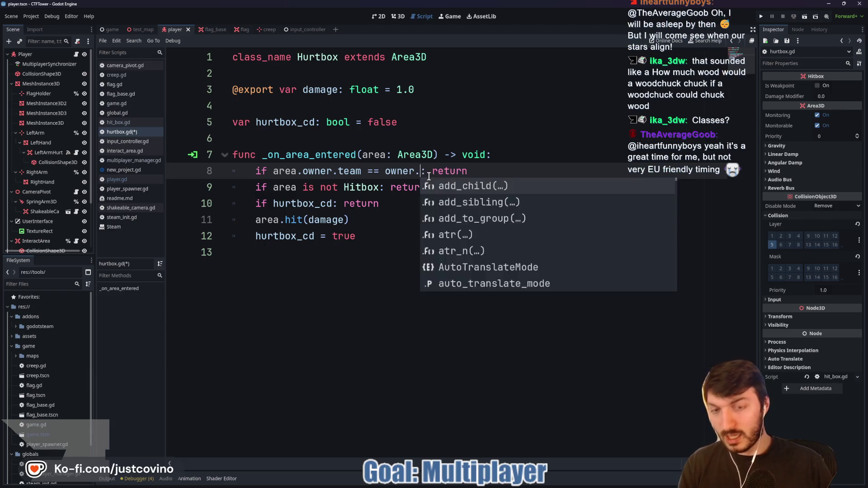
pyautogui.hotkey('ctrl', 's')
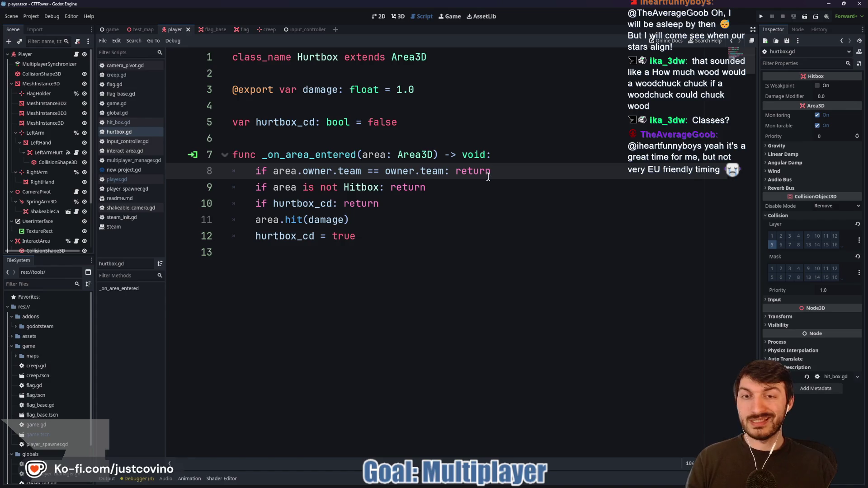
# Insert a blank line on line 6, above func _on_area_entered
pyautogui.click(472, 194)
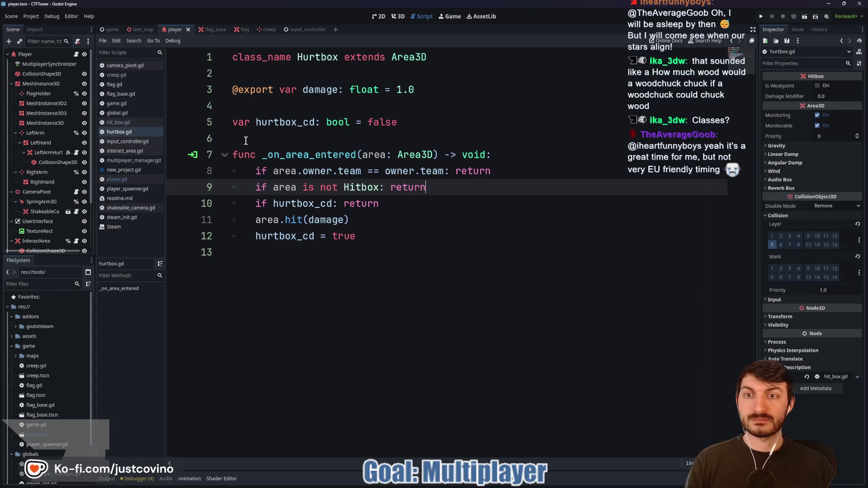
pyautogui.click(269, 145)
pyautogui.press('Return')
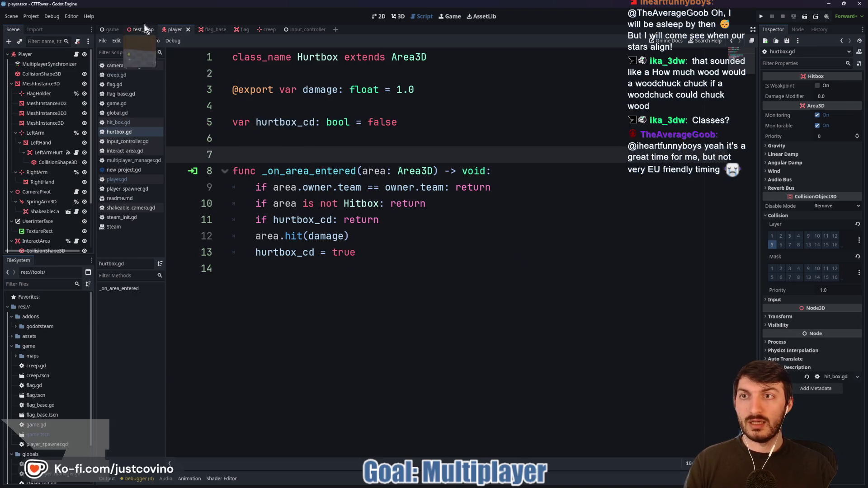
pyautogui.click(112, 30)
# Run the game, host a match in one debug window and join from the other
pyautogui.click(760, 16)
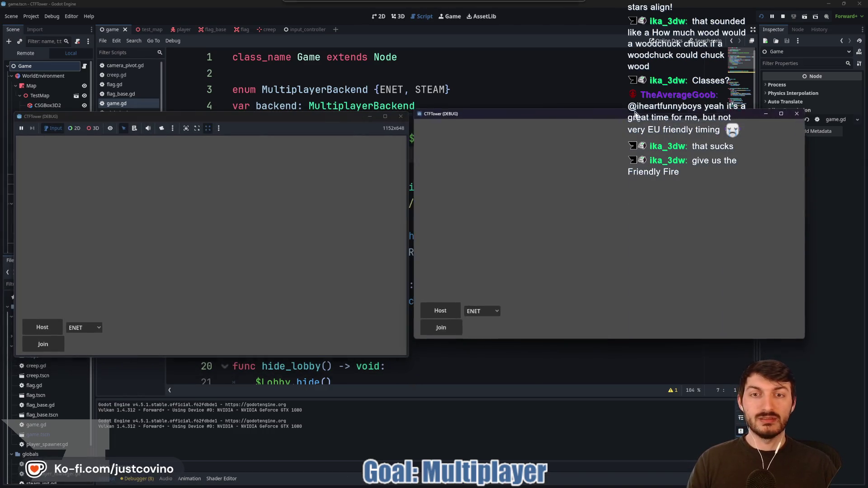
pyautogui.click(42, 327)
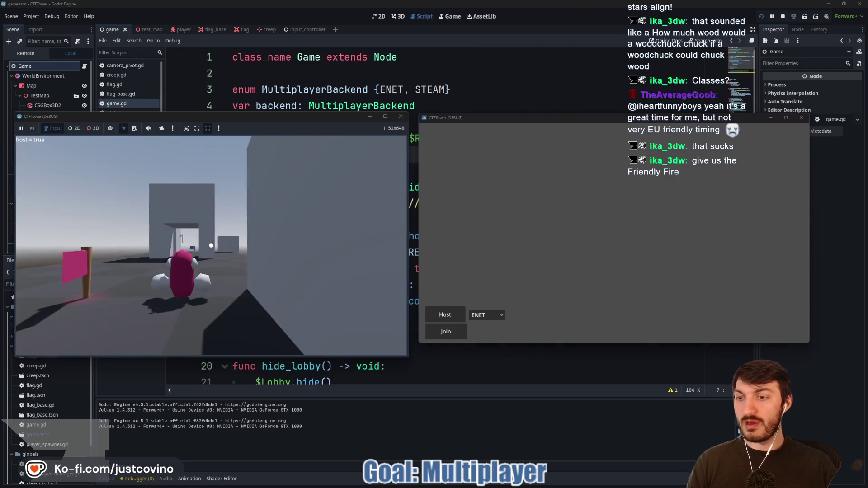
pyautogui.click(459, 329)
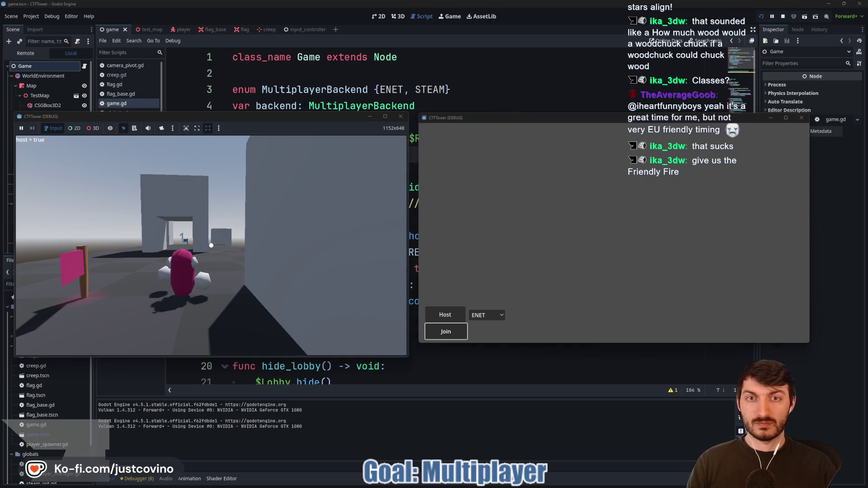
pyautogui.press('super')
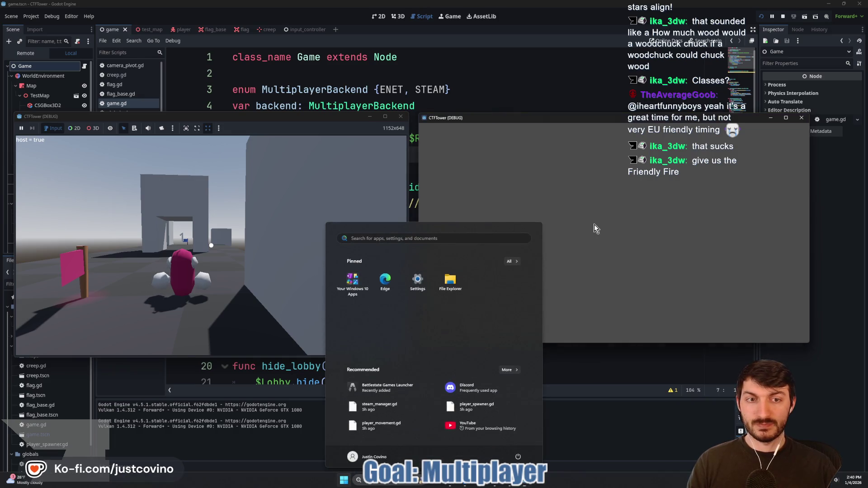
pyautogui.click(594, 224)
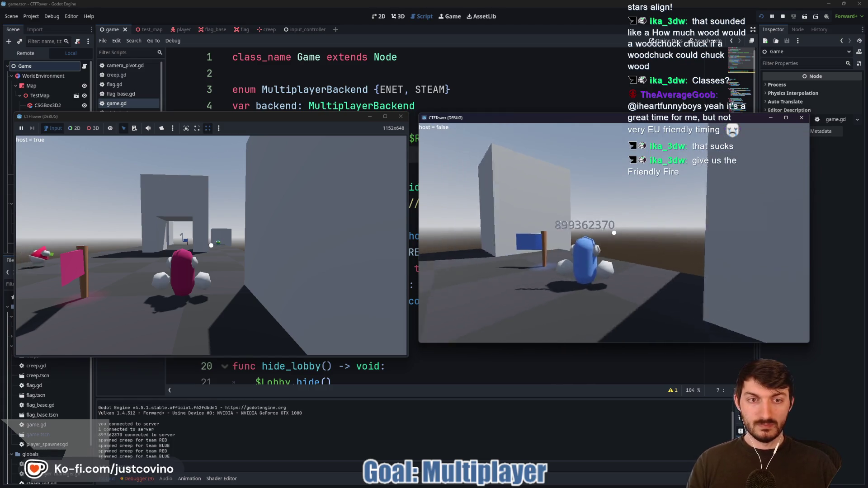
# Walk the blue player through the tower corridor toward the red player, then stop the game
pyautogui.press('a')
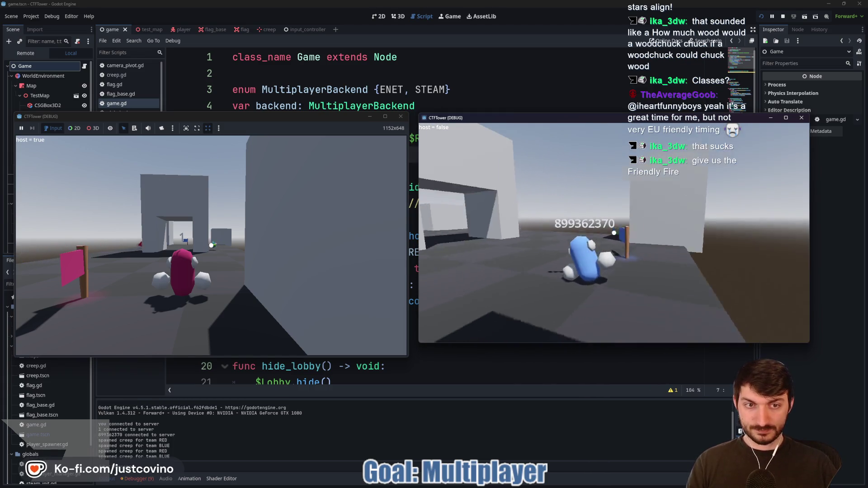
pyautogui.press('w')
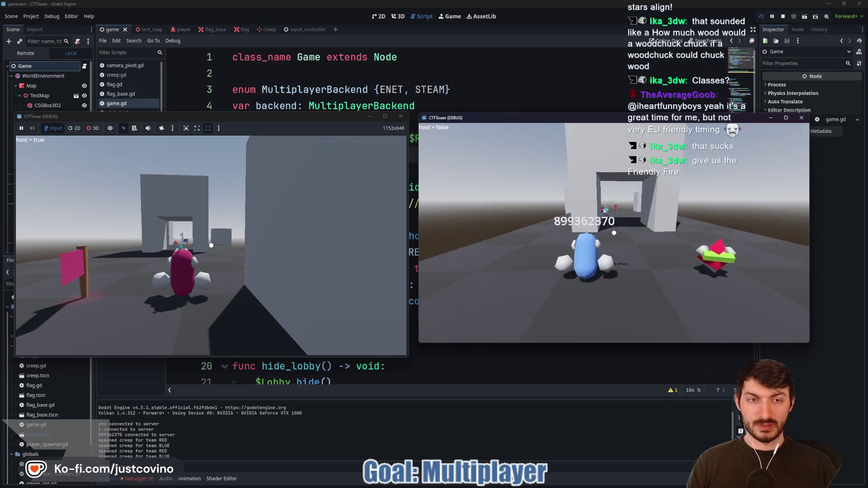
pyautogui.press('w')
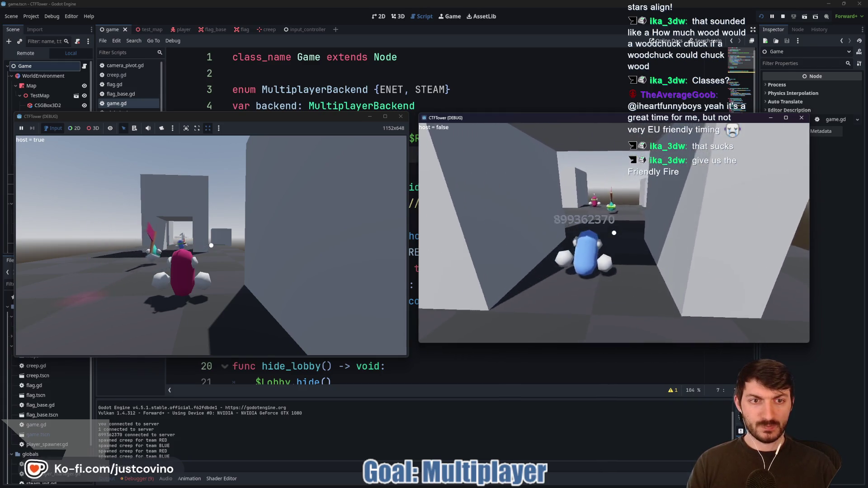
pyautogui.press('w')
pyautogui.press('w')
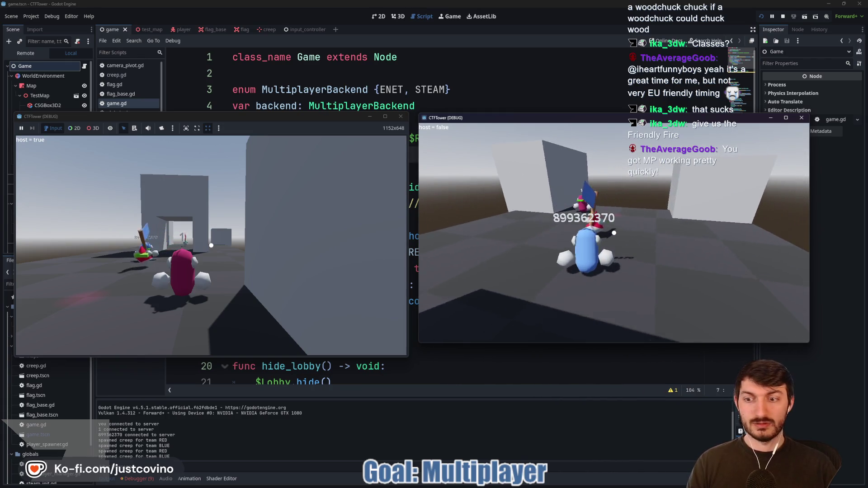
pyautogui.press('w')
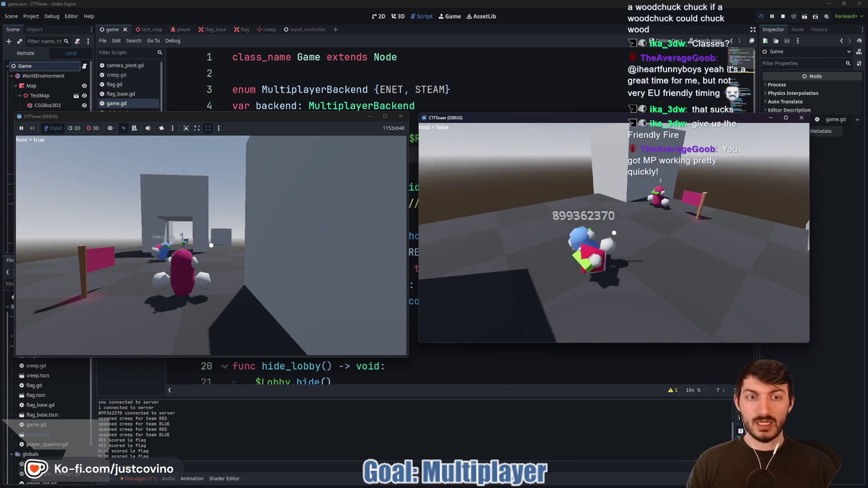
pyautogui.press('w')
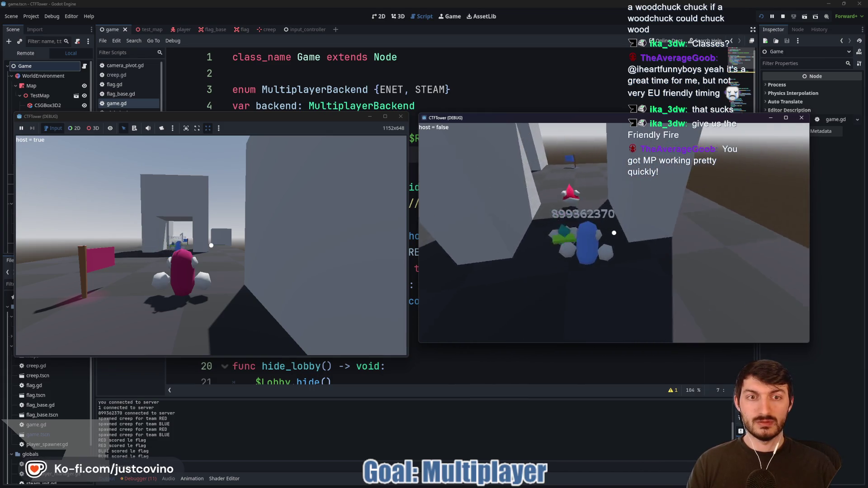
pyautogui.press('F8')
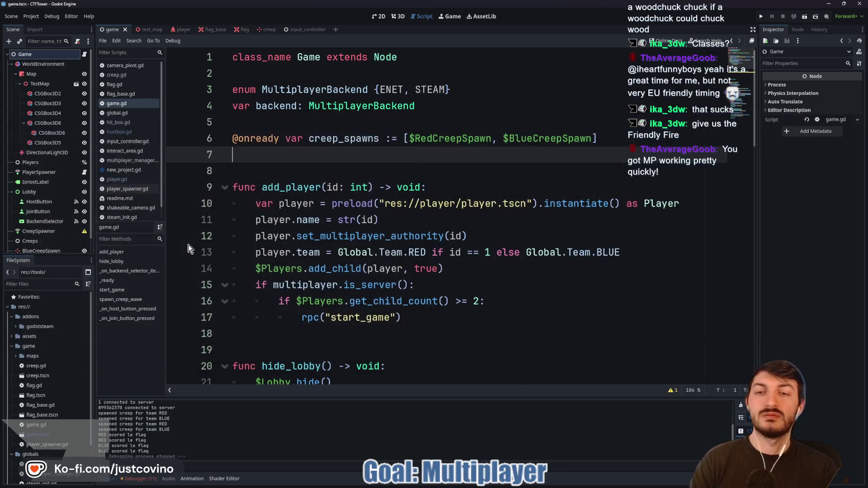
# Move the creep's BodyHitbox from layer 1 to layer 5 and from mask 1 to mask 6, then save
pyautogui.click(365, 203)
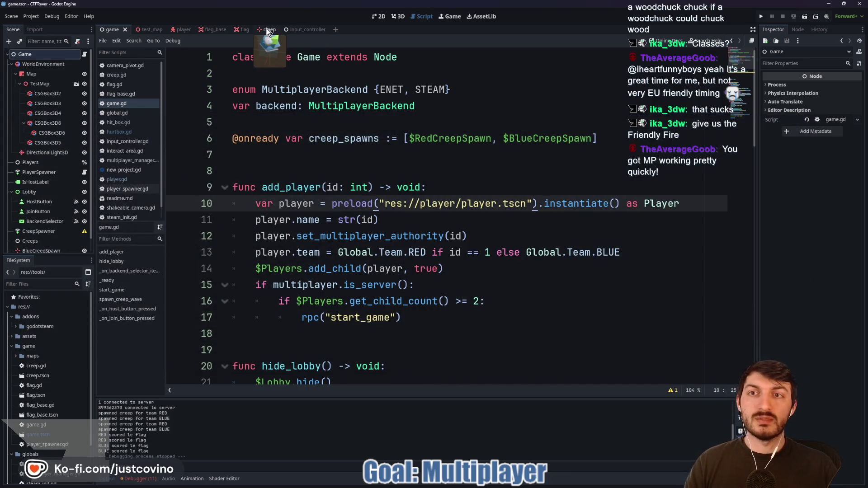
pyautogui.click(261, 29)
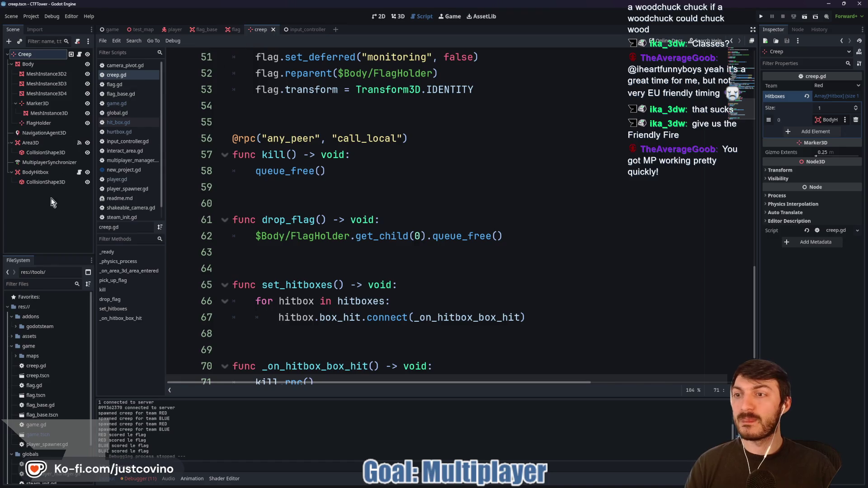
pyautogui.click(36, 172)
pyautogui.click(777, 216)
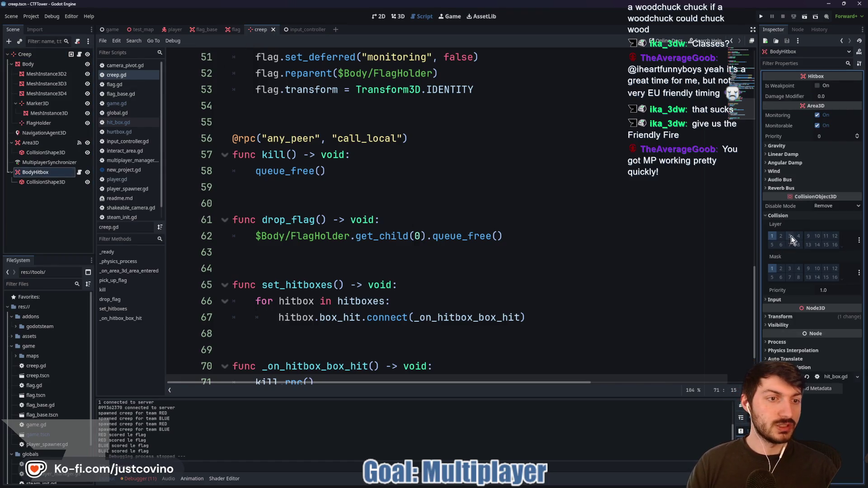
pyautogui.click(772, 245)
pyautogui.click(781, 277)
pyautogui.click(772, 268)
pyautogui.click(771, 236)
pyautogui.hotkey('ctrl', 's')
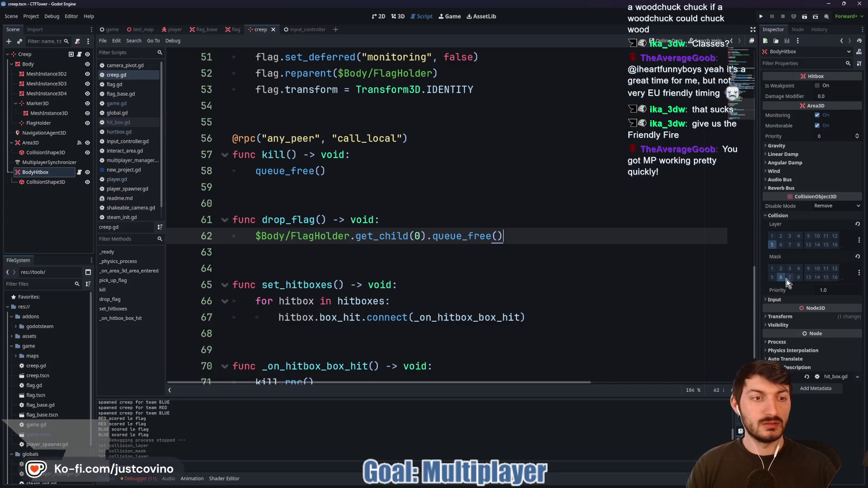
# Save creep.gd's drop_flag() edits and relaunch the game for another test
pyautogui.click(480, 251)
pyautogui.hotkey('ctrl', 's')
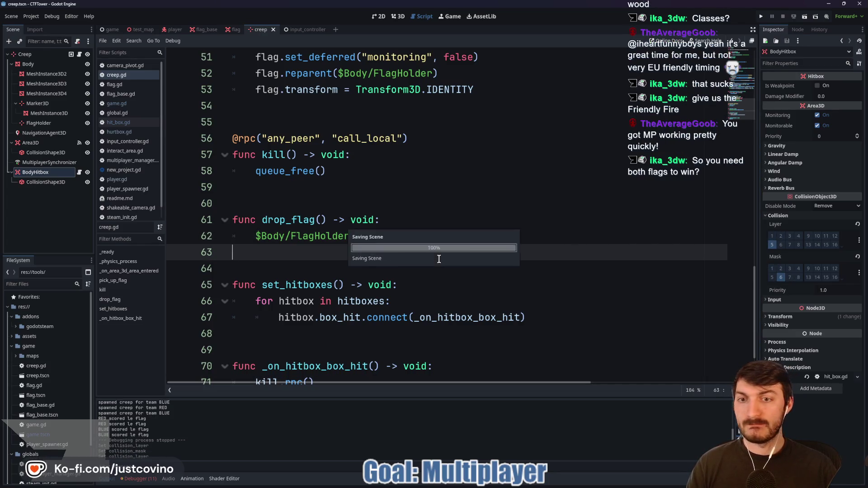
pyautogui.click(423, 238)
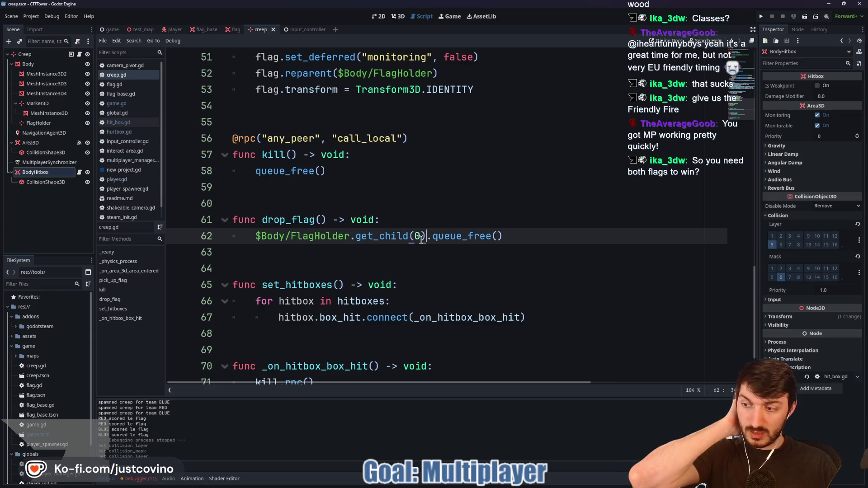
pyautogui.click(378, 208)
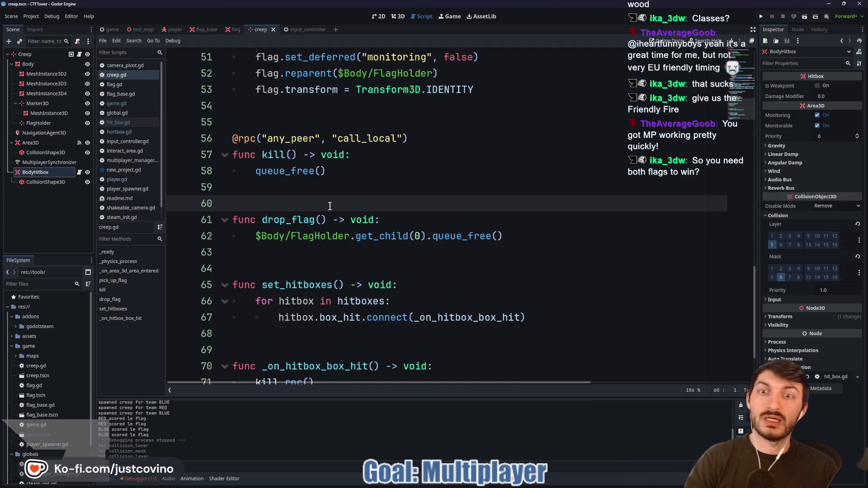
pyautogui.click(761, 16)
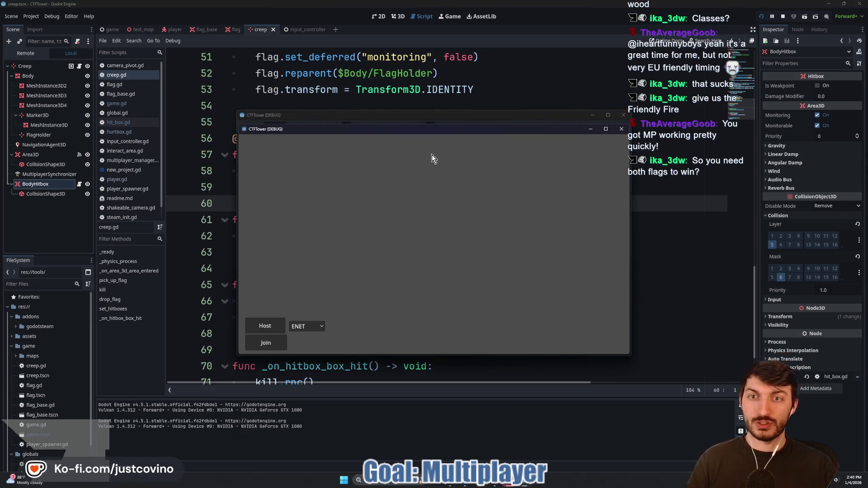
# Place the two game windows side by side, host in the left and join from the right
pyautogui.moveTo(404, 118)
pyautogui.mouseDown()
pyautogui.moveTo(194, 120)
pyautogui.moveTo(177, 112)
pyautogui.mouseUp()
pyautogui.moveTo(594, 137)
pyautogui.mouseDown()
pyautogui.moveTo(446, 122)
pyautogui.moveTo(724, 125)
pyautogui.moveTo(727, 109)
pyautogui.mouseUp()
pyautogui.moveTo(320, 113); pyautogui.dragTo(323, 104)
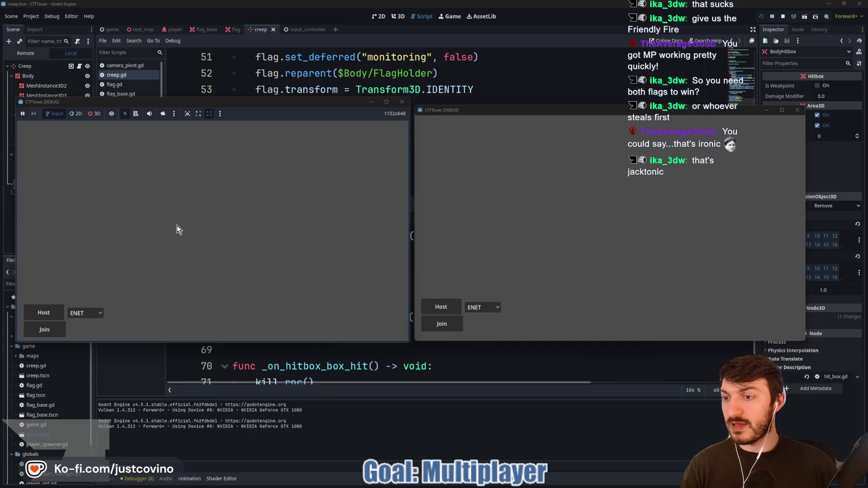
pyautogui.click(44, 312)
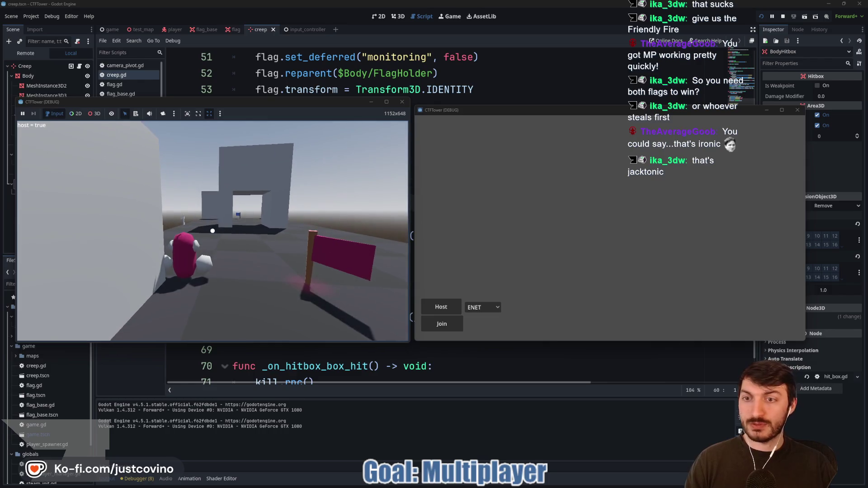
pyautogui.click(441, 324)
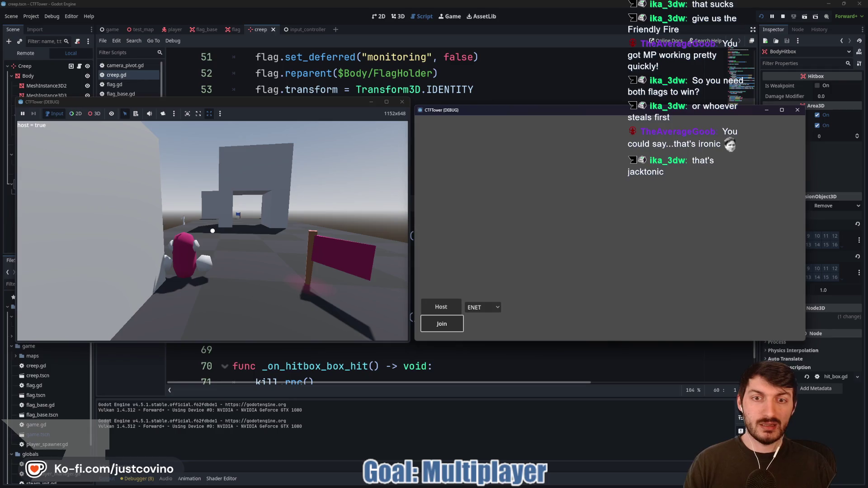
pyautogui.press('super')
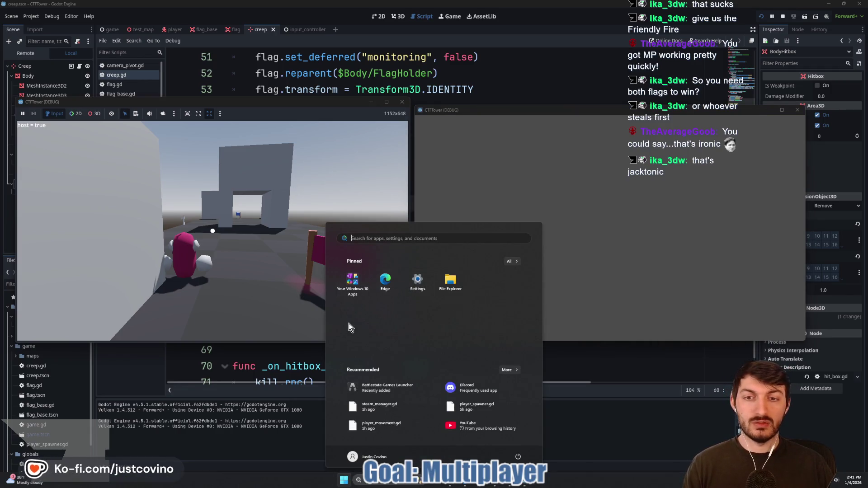
pyautogui.press('Escape')
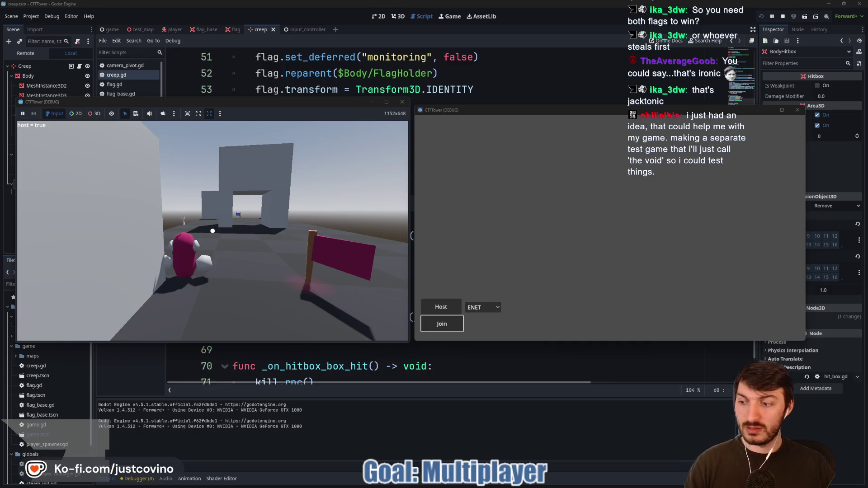
pyautogui.press('super')
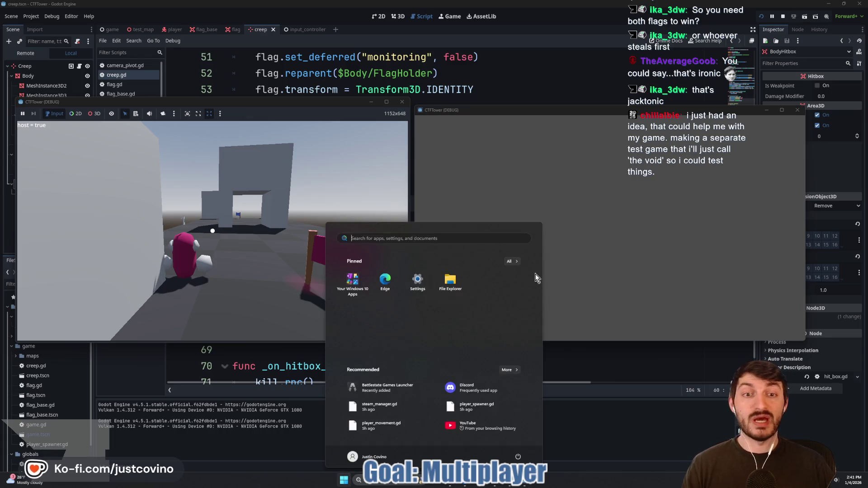
pyautogui.click(571, 300)
# Connect as the blue client, grab the red flag and carry it home to score
pyautogui.click(442, 324)
pyautogui.press('w')
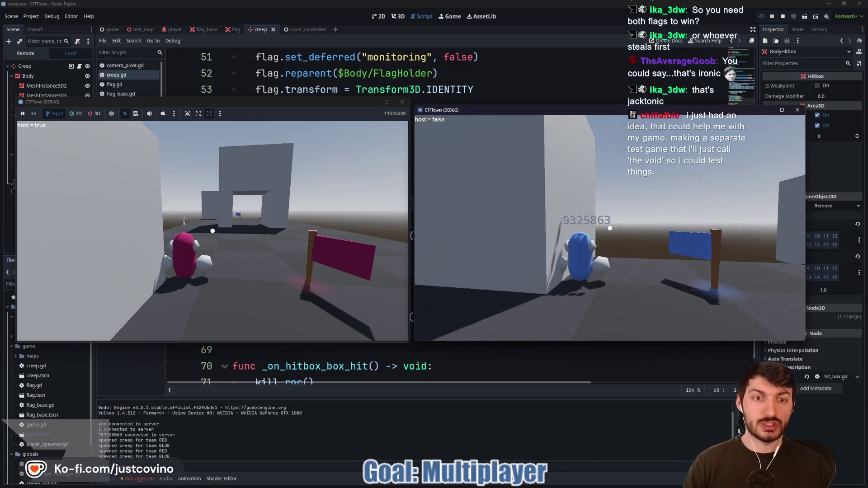
pyautogui.press('w')
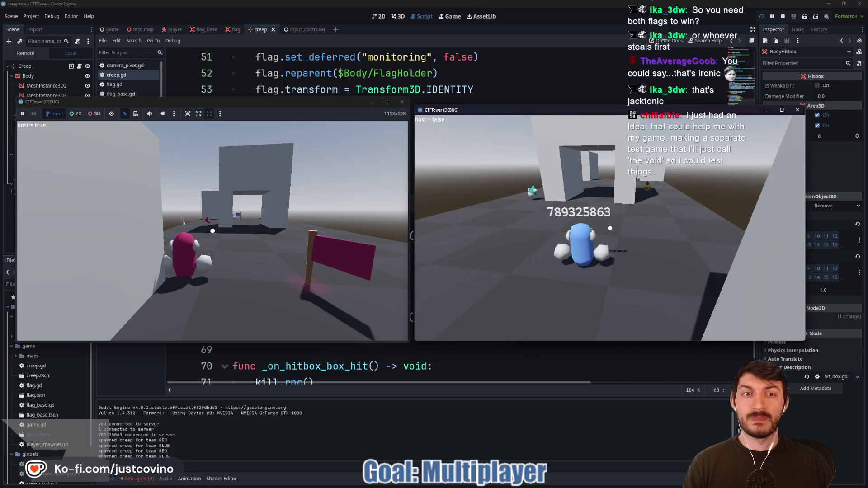
pyautogui.press('w')
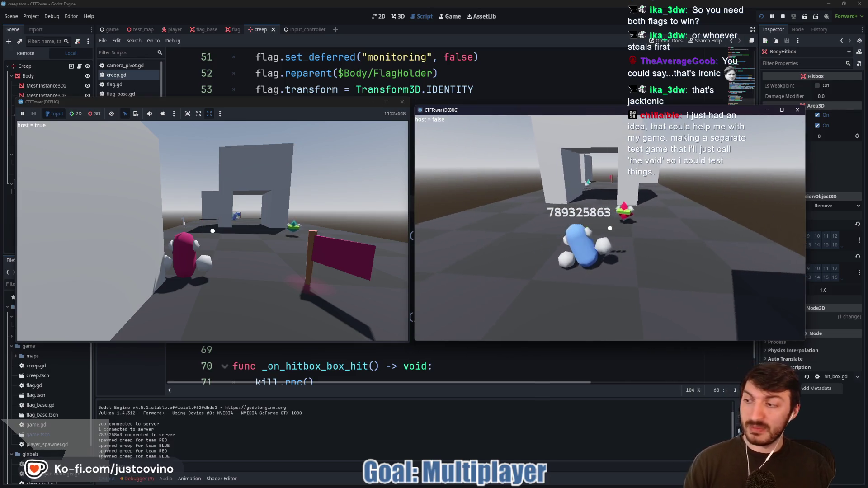
pyautogui.press('w')
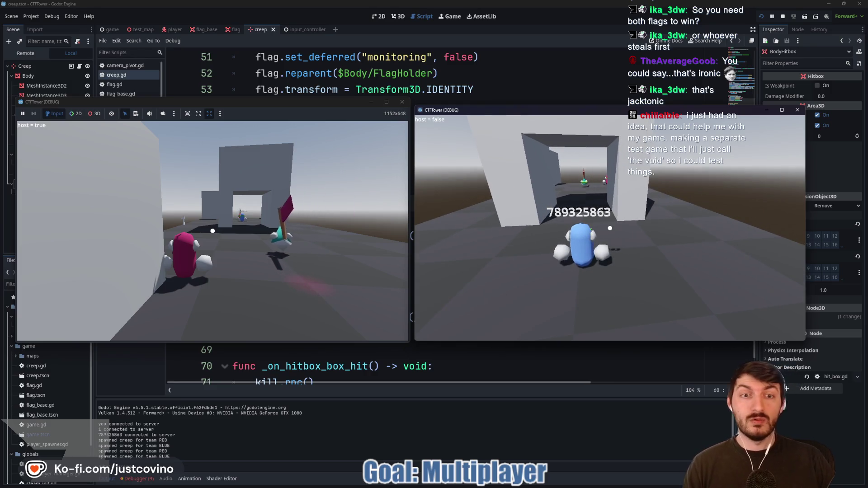
pyautogui.press('w')
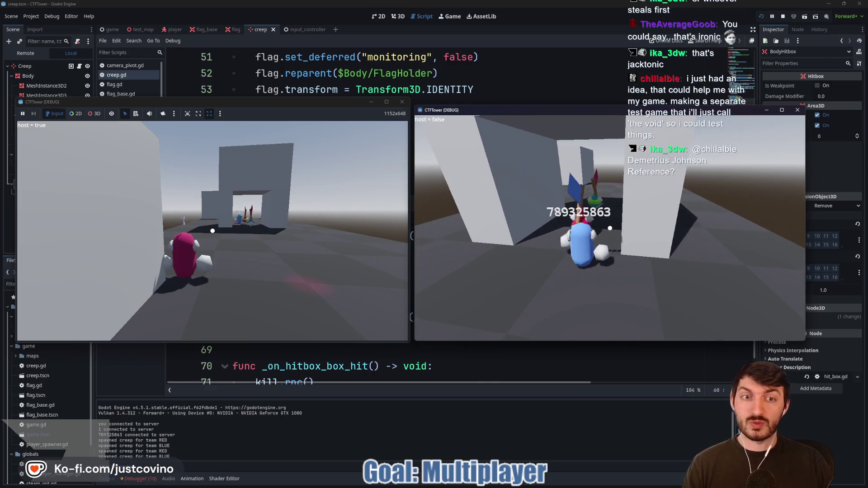
pyautogui.press('w')
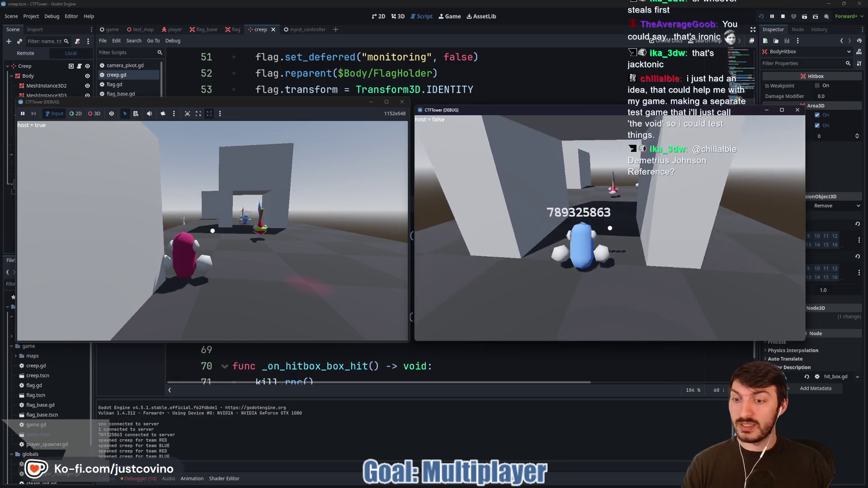
# Approach the next flag and red creep, then stop the game and show the debugger errors
pyautogui.press('w')
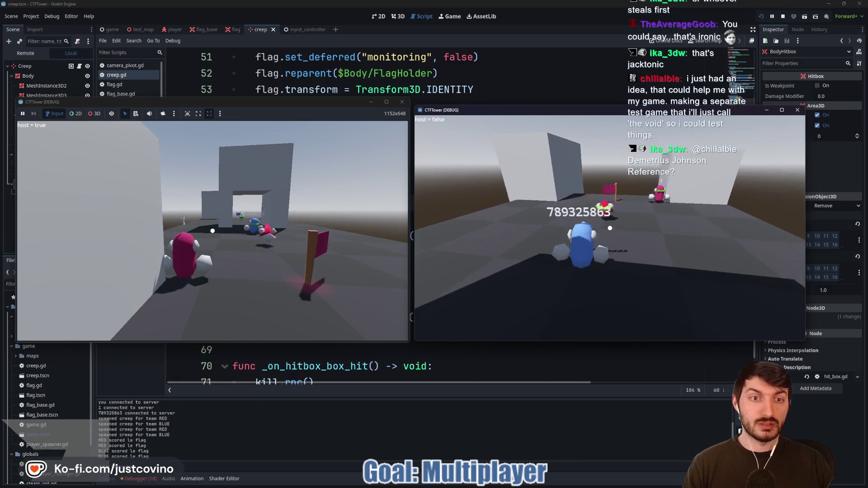
pyautogui.press('w')
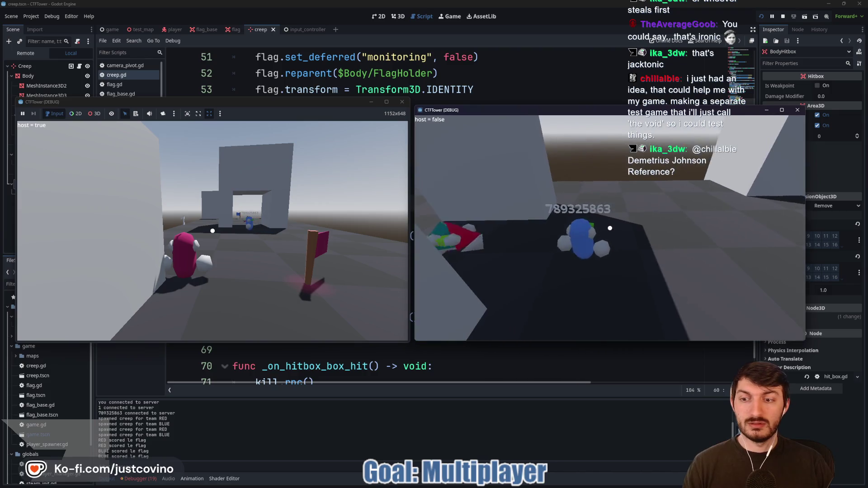
pyautogui.press('w')
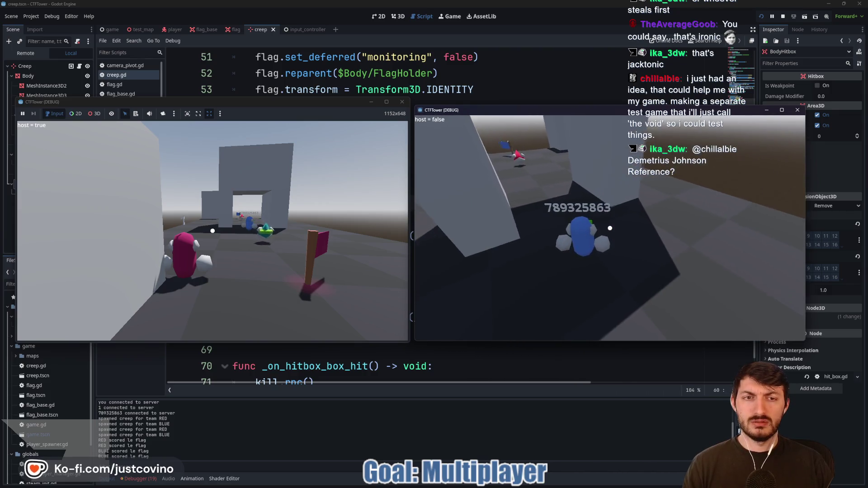
pyautogui.press('w')
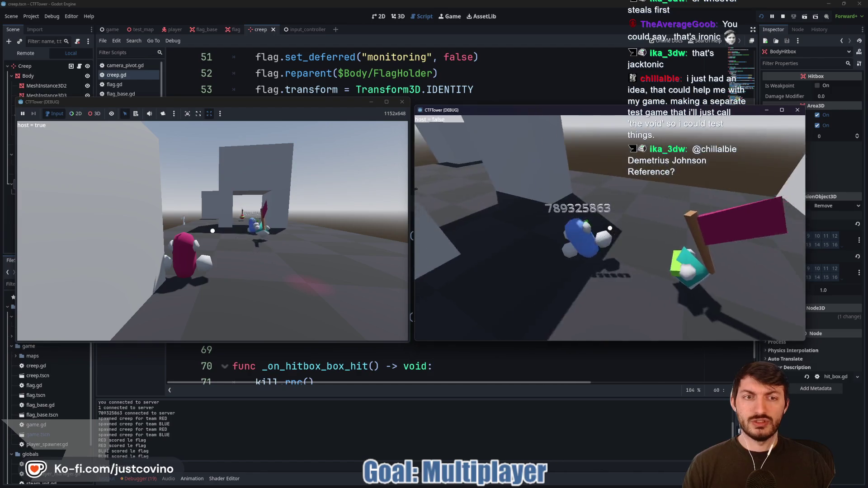
pyautogui.press('w')
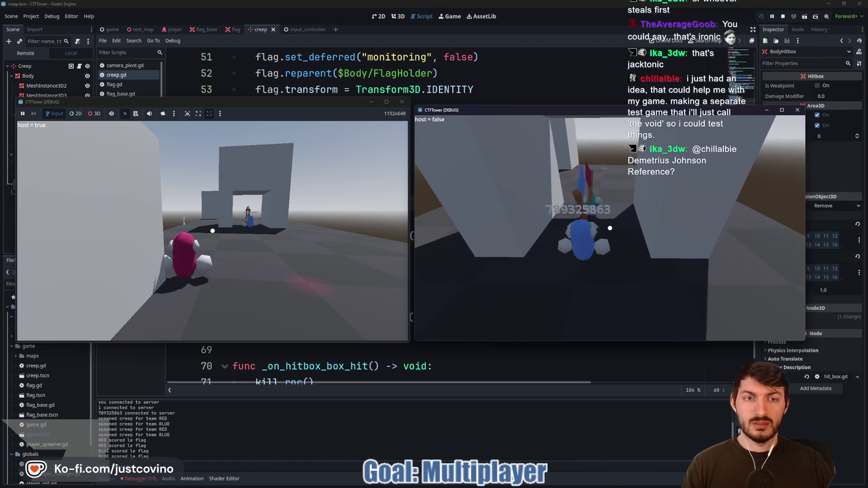
pyautogui.press('w')
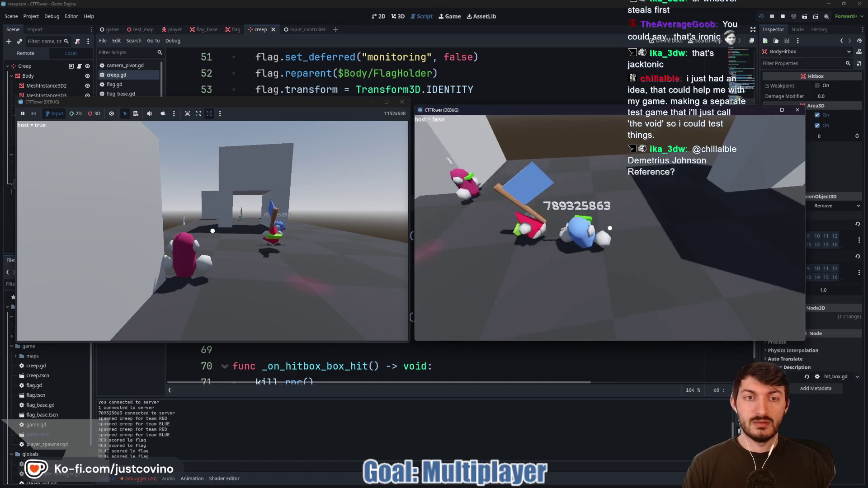
pyautogui.press('w')
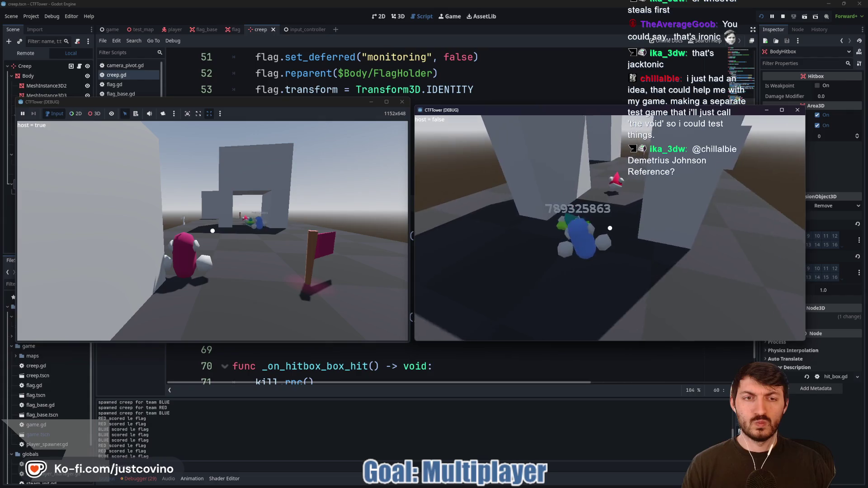
pyautogui.press('F8')
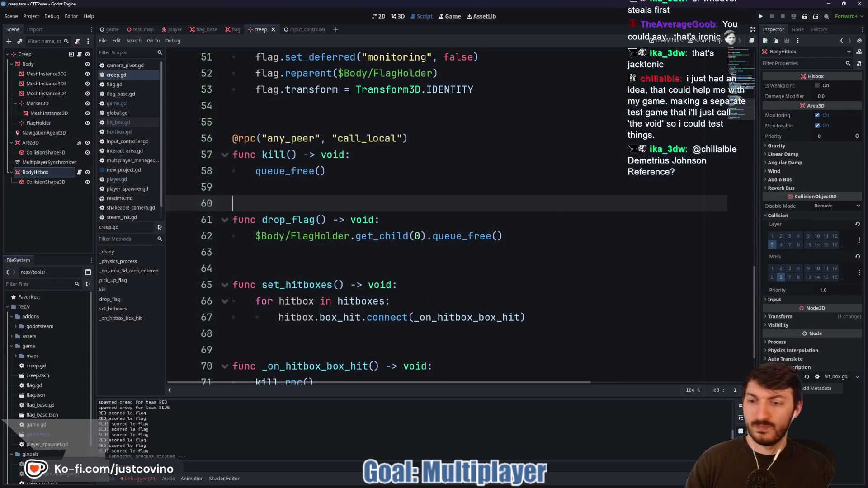
pyautogui.click(140, 479)
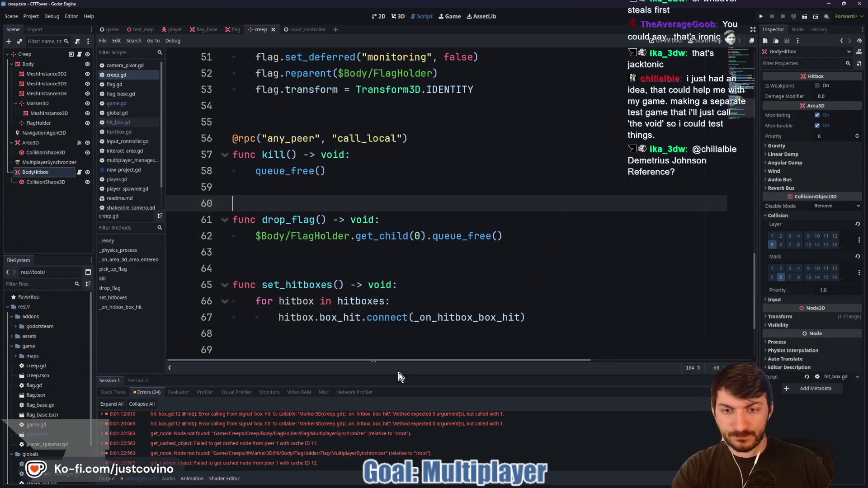
# Enlarge the errors list and jump from the box_hit error to hit_box.gd line 12
pyautogui.moveTo(400, 376); pyautogui.dragTo(400, 194)
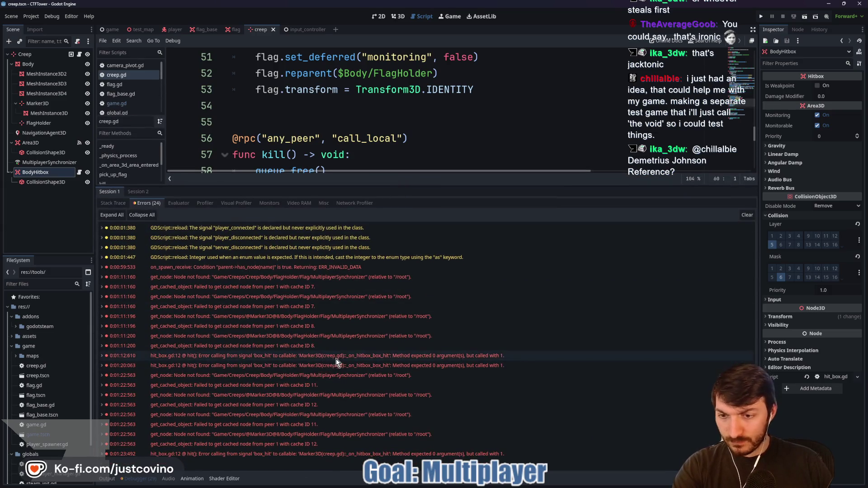
pyautogui.moveTo(302, 457)
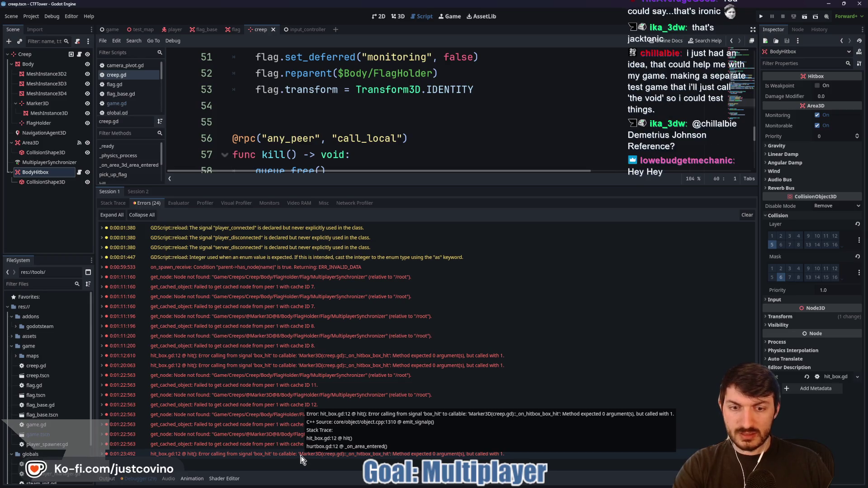
pyautogui.click(301, 455)
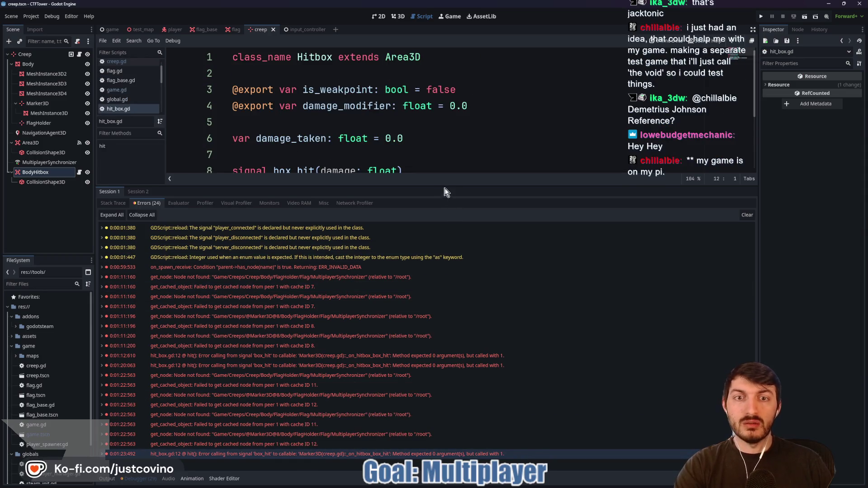
pyautogui.moveTo(443, 186)
pyautogui.mouseDown()
pyautogui.moveTo(467, 352)
pyautogui.moveTo(491, 140)
pyautogui.moveTo(469, 355)
pyautogui.mouseUp()
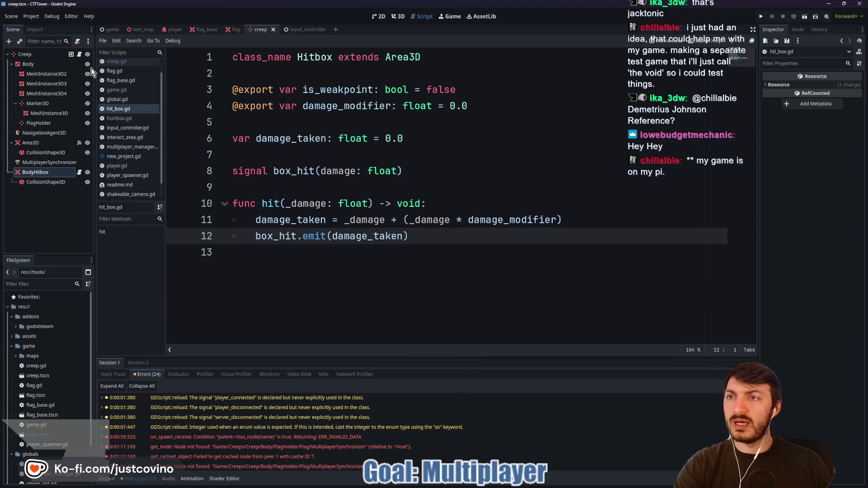
pyautogui.click(80, 54)
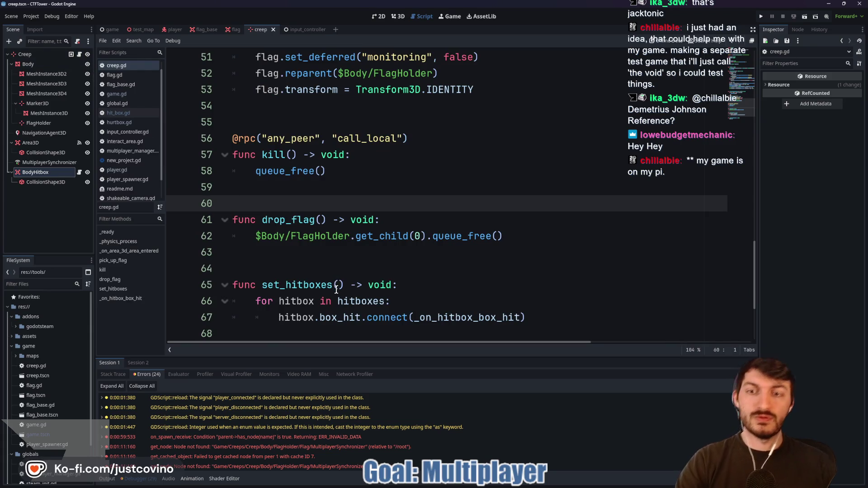
# Rewrite the signature as _on_hitbox_box_hit(_damage_taken: float), save creep.gd, and run the project
pyautogui.scroll(-3, 343, 287)
pyautogui.click(377, 236)
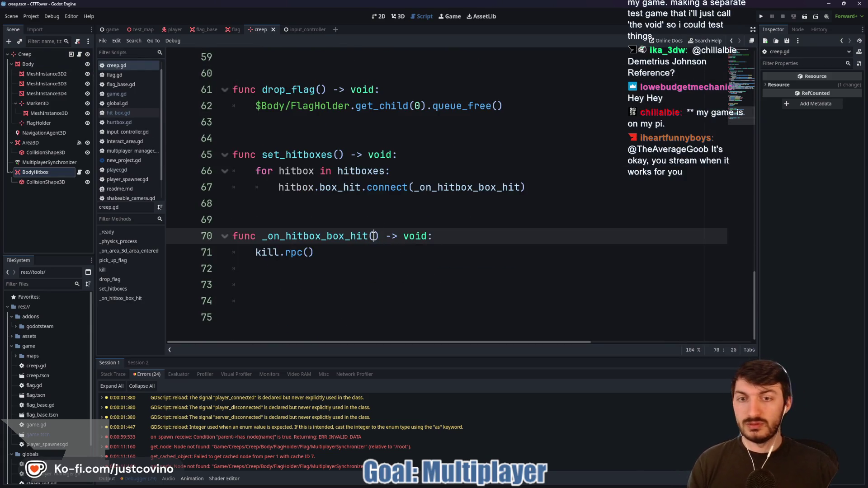
pyautogui.write('_damage')
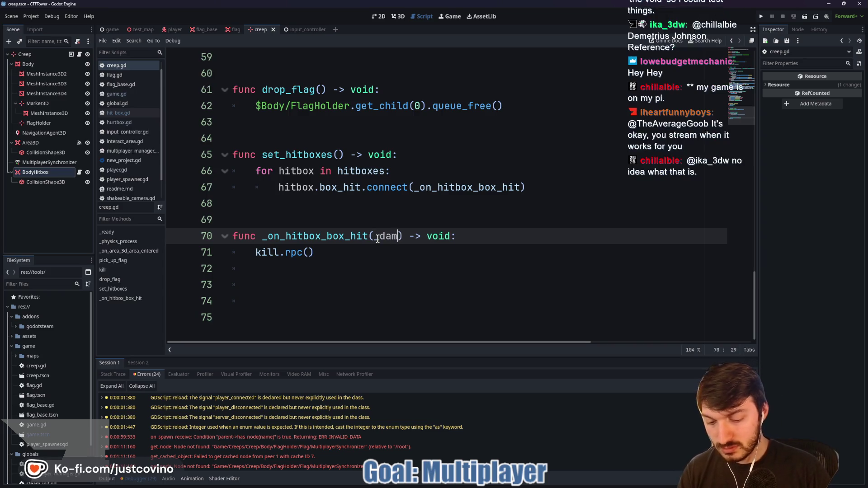
pyautogui.write(')ta')
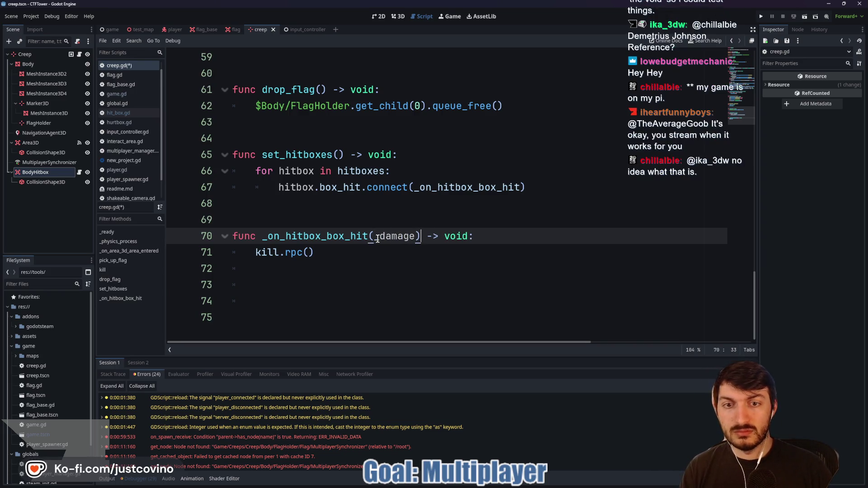
pyautogui.write('_taken')
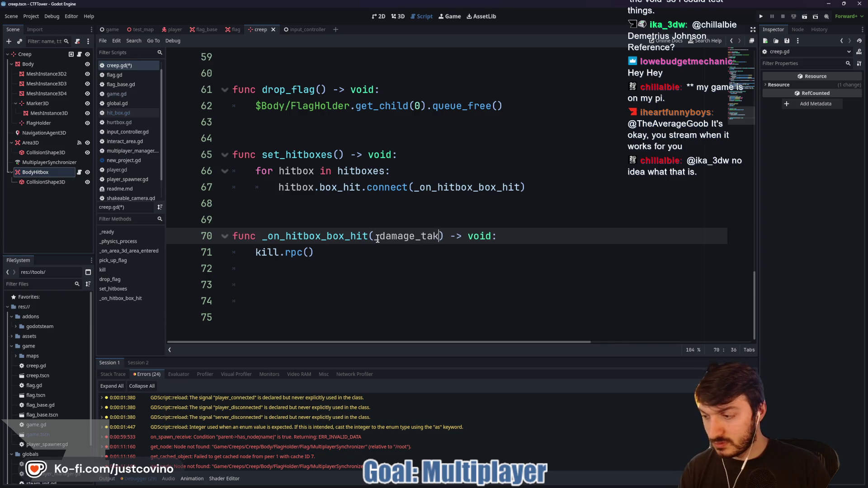
pyautogui.write(': float')
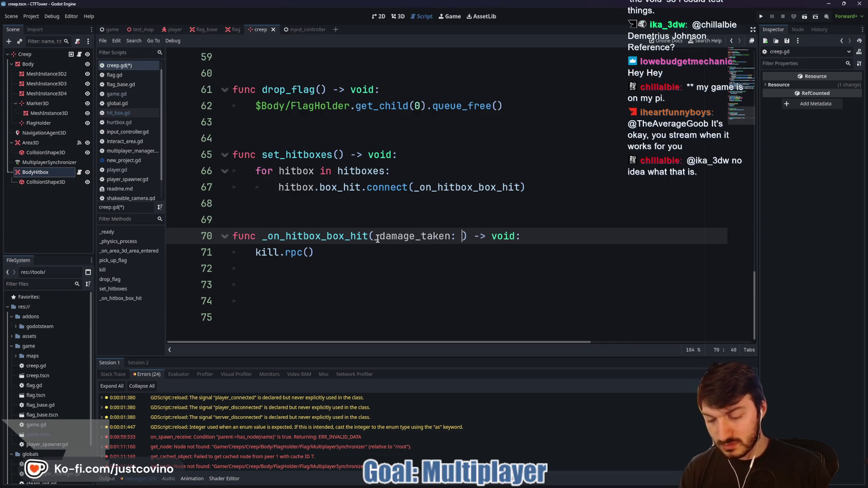
pyautogui.click(364, 271)
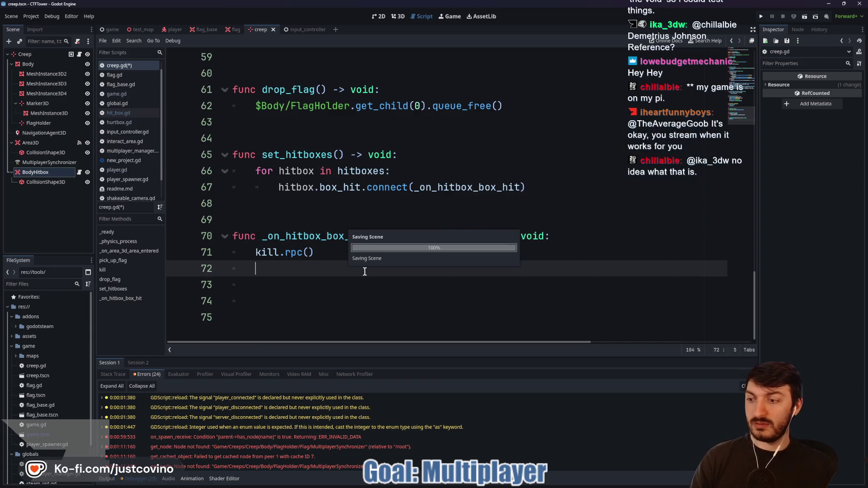
pyautogui.hotkey('ctrl', 's')
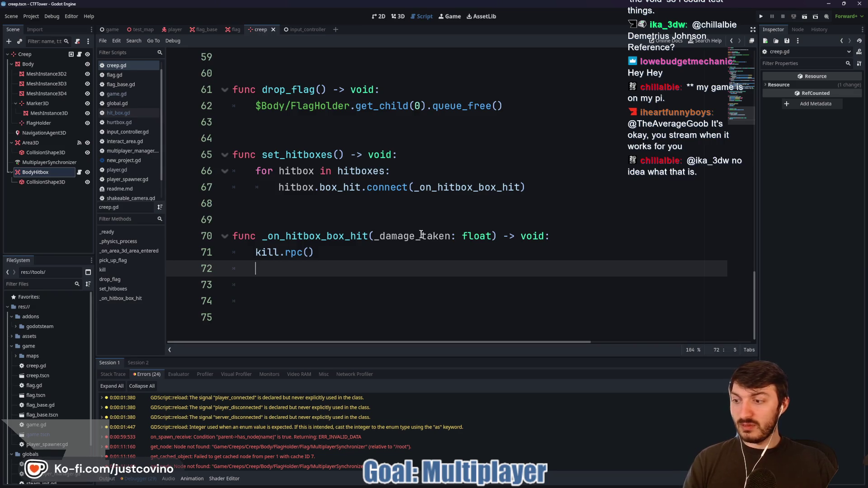
pyautogui.click(397, 222)
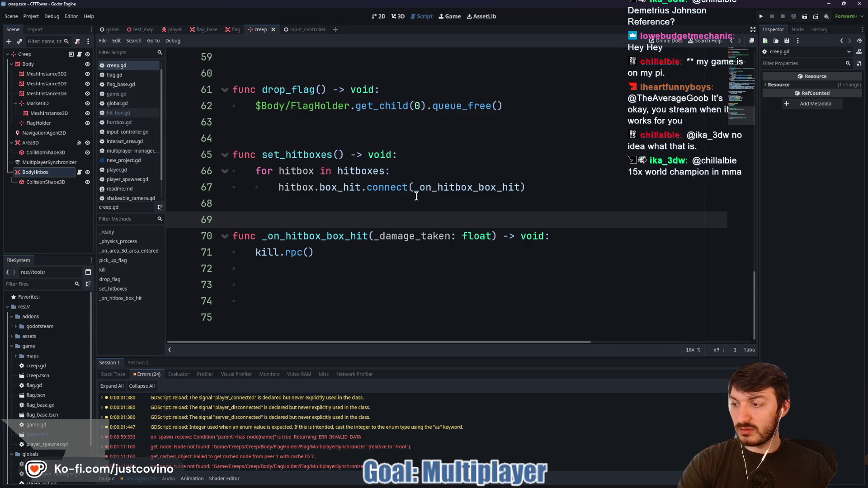
pyautogui.click(439, 209)
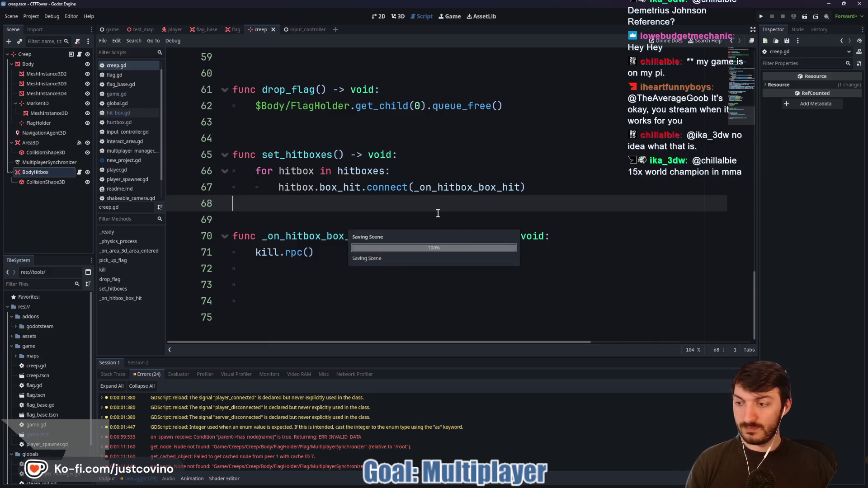
pyautogui.click(446, 225)
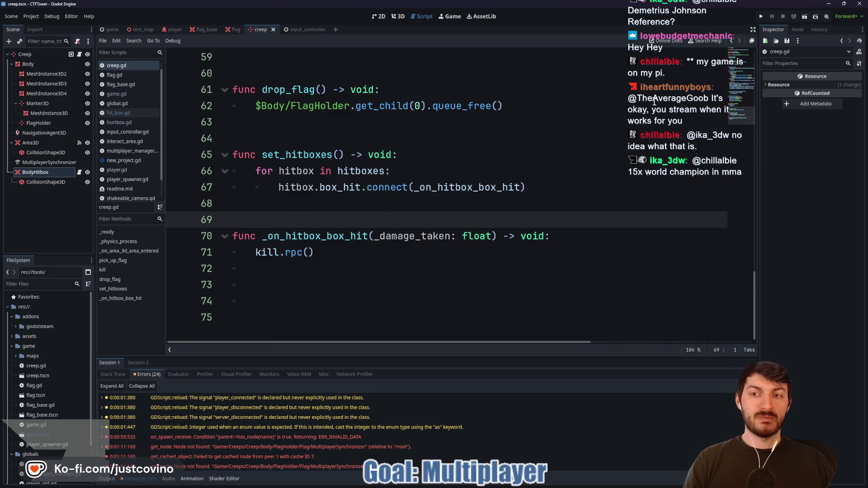
pyautogui.click(759, 17)
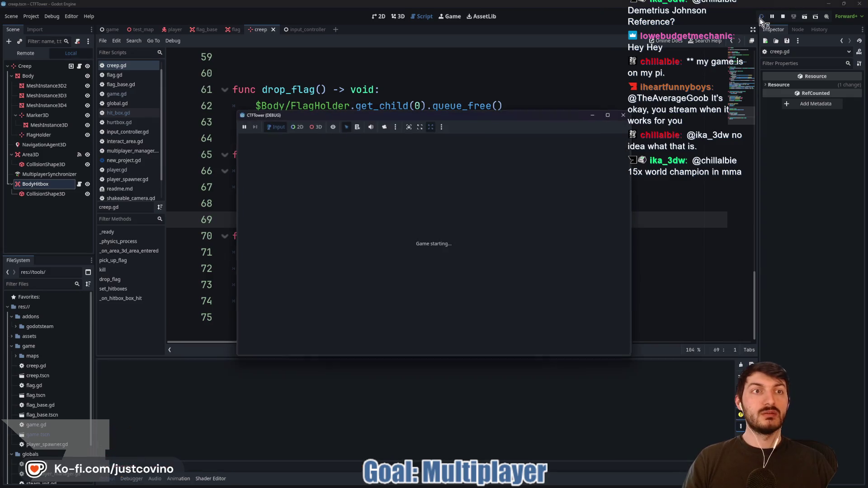
# Host in the left game window and join the match as a client from the second window
pyautogui.moveTo(454, 116)
pyautogui.mouseDown()
pyautogui.moveTo(228, 111)
pyautogui.moveTo(646, 118)
pyautogui.mouseUp()
pyautogui.click(51, 321)
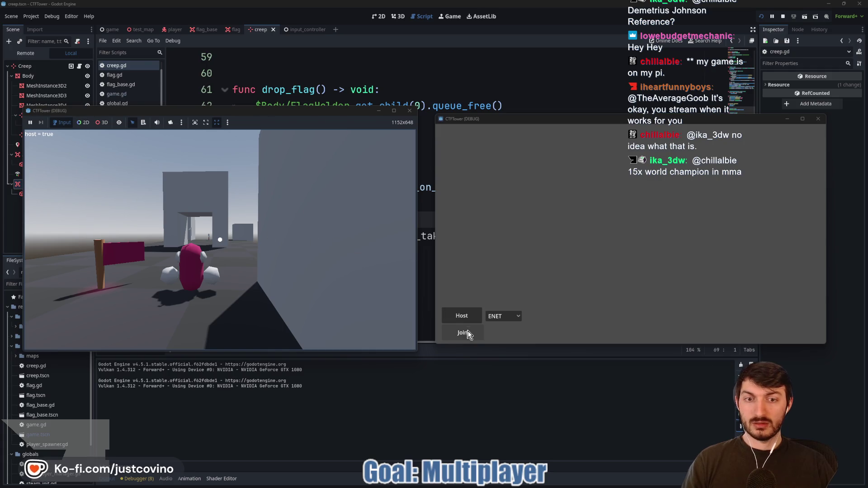
pyautogui.click(659, 225)
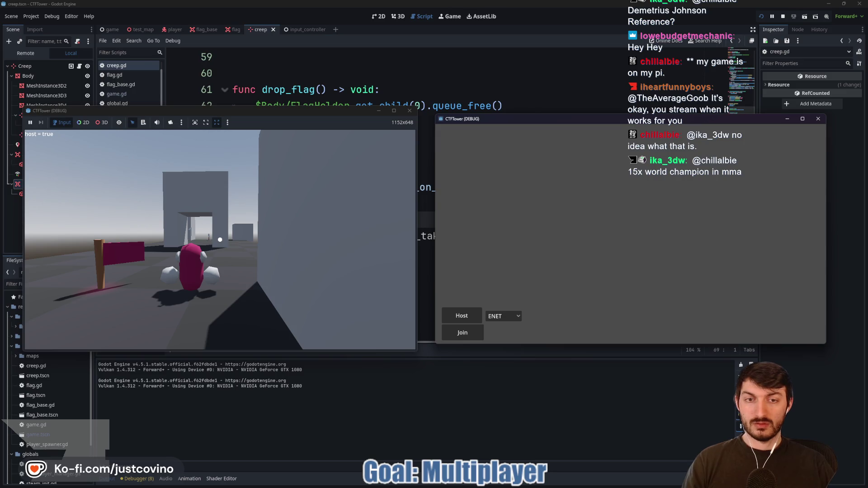
pyautogui.press('super')
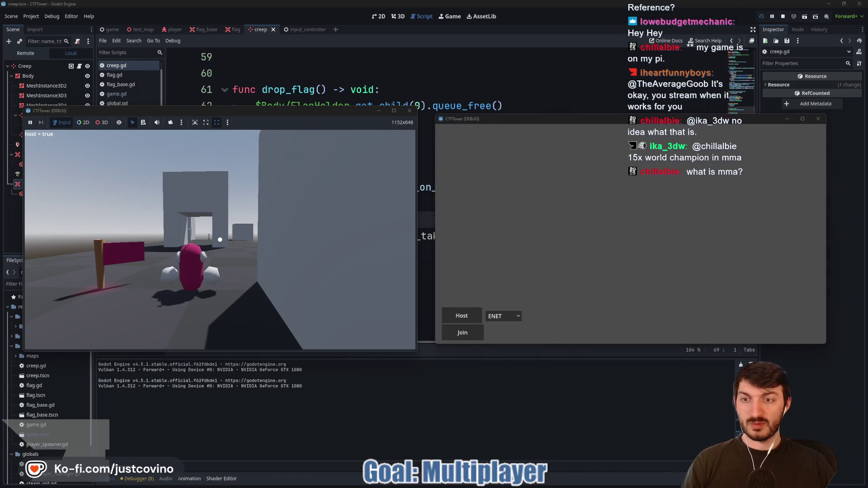
pyautogui.press('super')
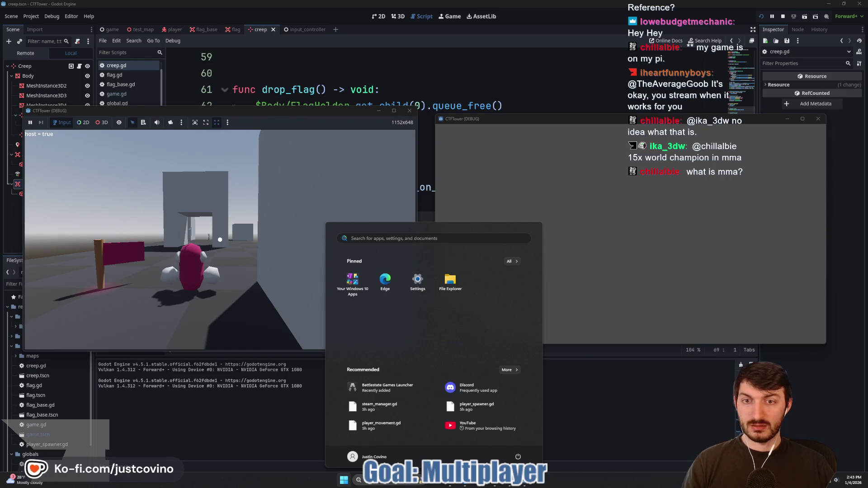
pyautogui.press('super')
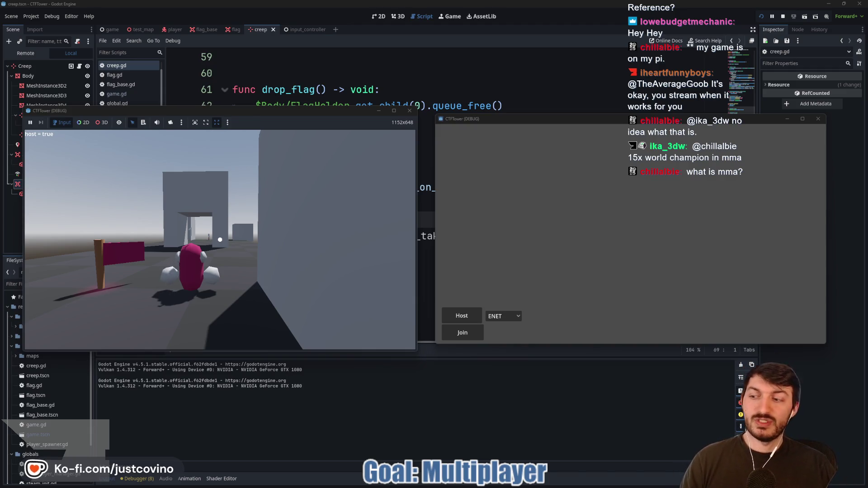
pyautogui.press('super')
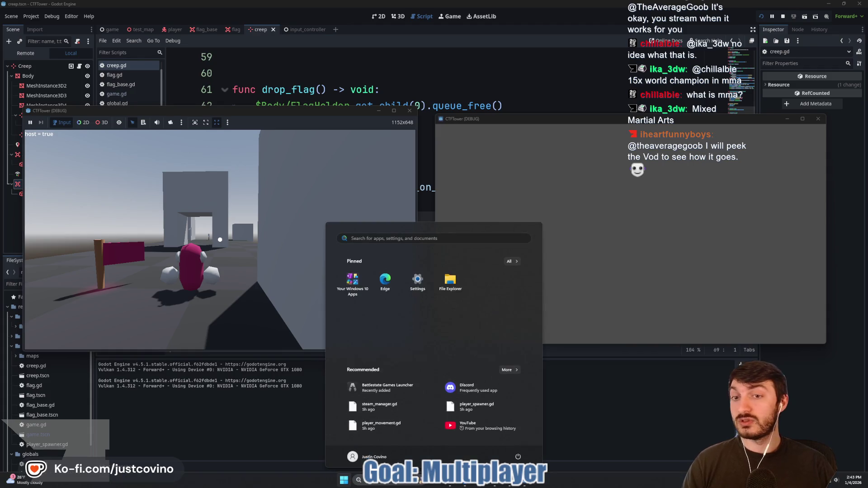
pyautogui.click(612, 303)
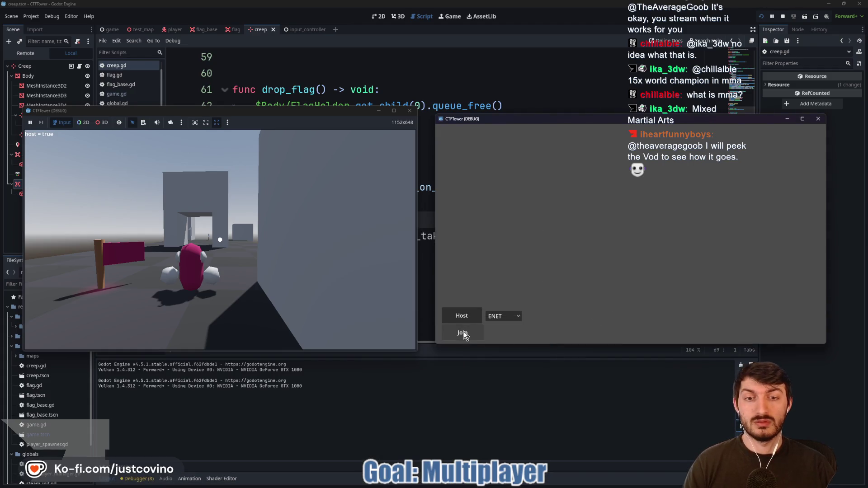
pyautogui.click(464, 334)
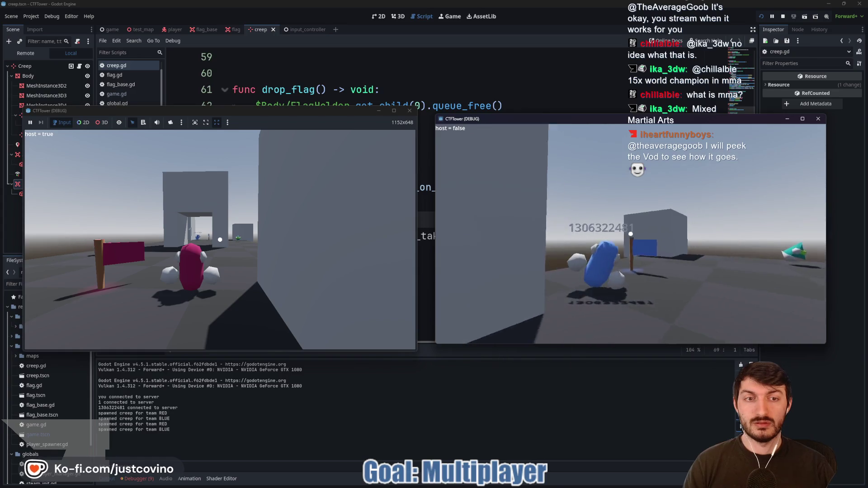
# Carry the flag home as the blue creep to score for BLUE, then stop the game
pyautogui.press('w')
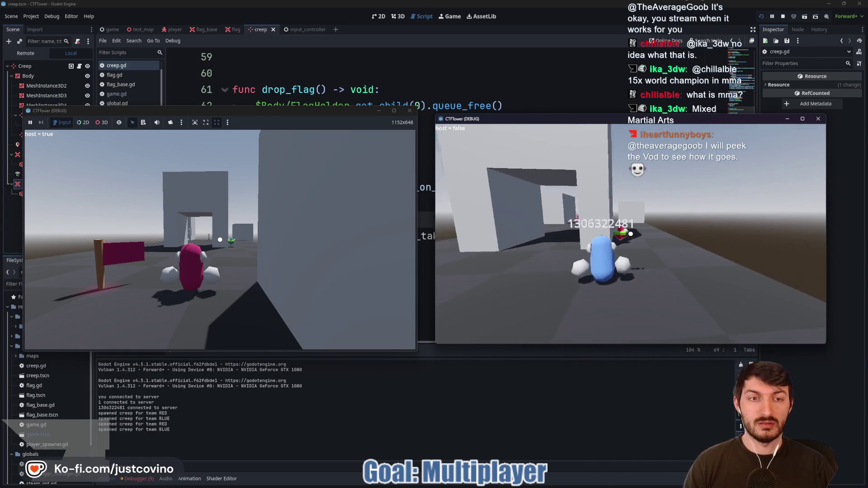
pyautogui.press('w')
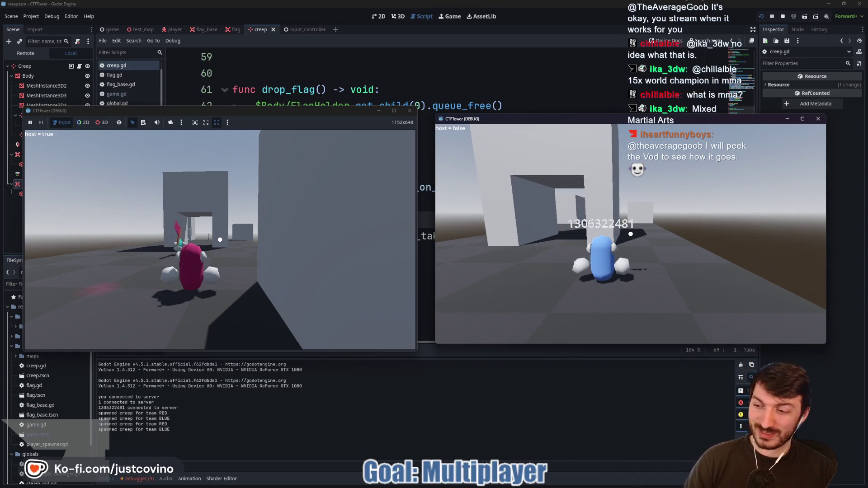
pyautogui.press('w')
pyautogui.press('w')
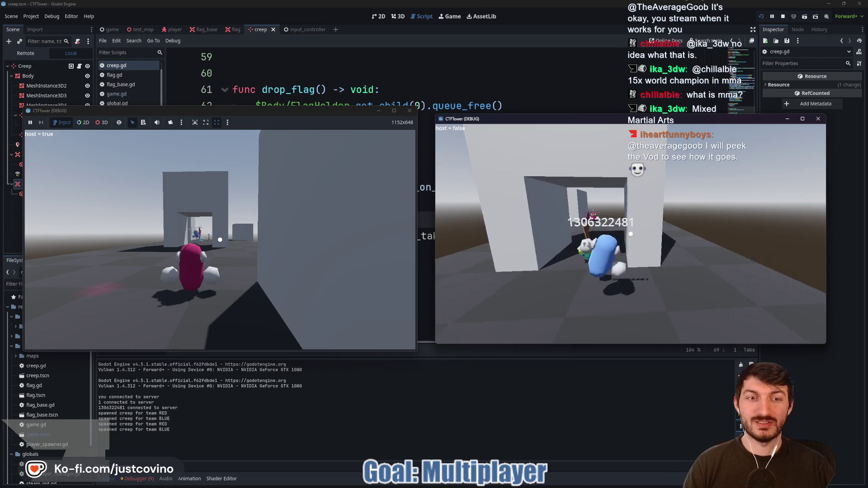
pyautogui.press('w')
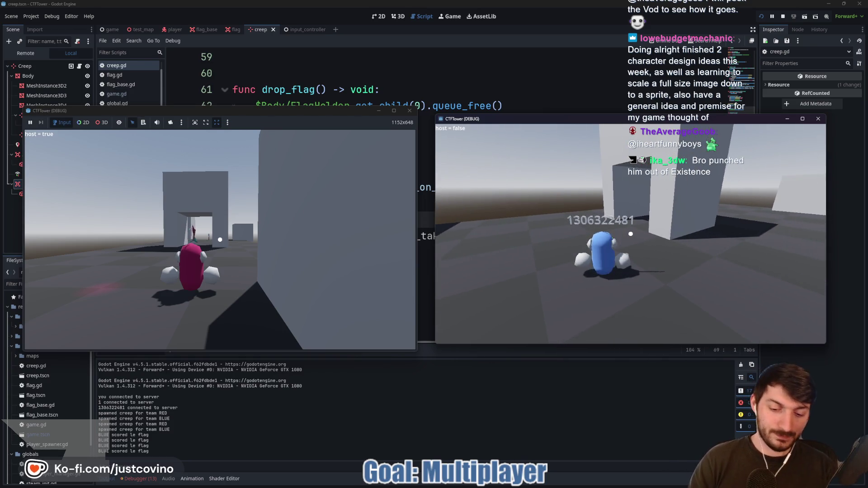
pyautogui.press('F8')
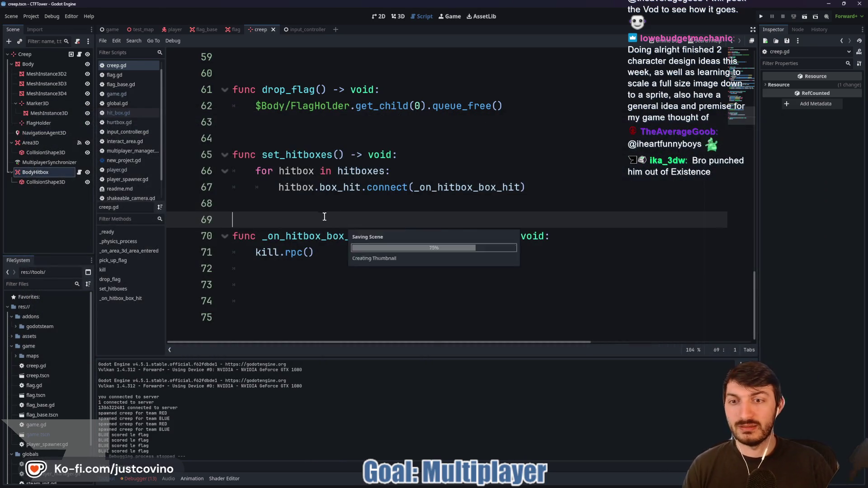
# Select the empty lines 72 to 74 in creep.gd and switch to the Git client
pyautogui.click(300, 298)
pyautogui.hotkey('shift', 'Up')
pyautogui.hotkey('shift', 'Up')
pyautogui.hotkey('shift', 'Home')
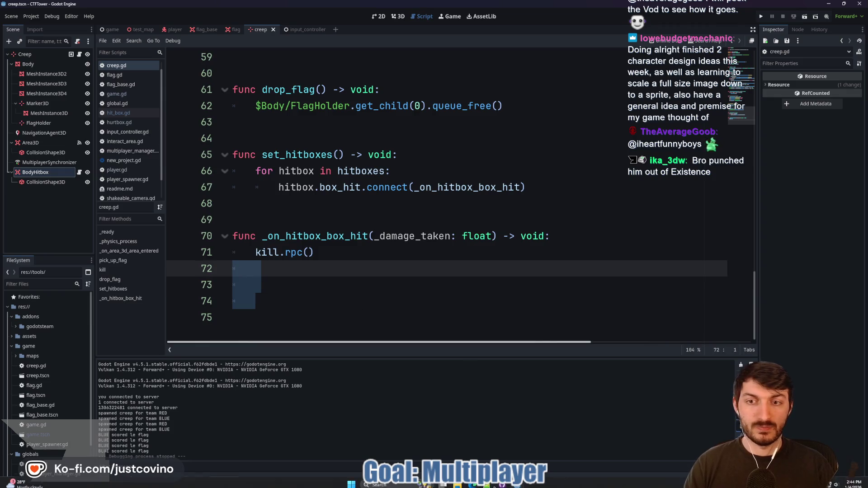
pyautogui.hotkey('alt', 'Tab')
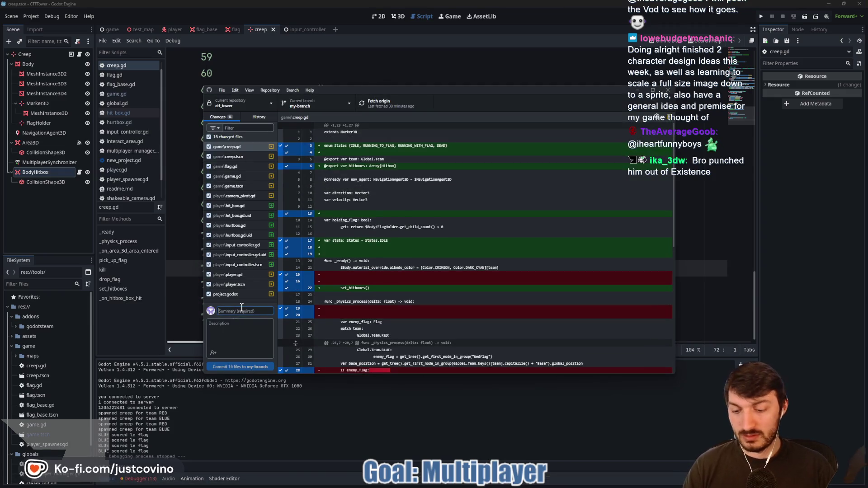
# Commit the 16 changed files to my-branch as 'Players + Creeps can DIE' and push to origin
pyautogui.click(235, 311)
pyautogui.write('Players + Creeps c')
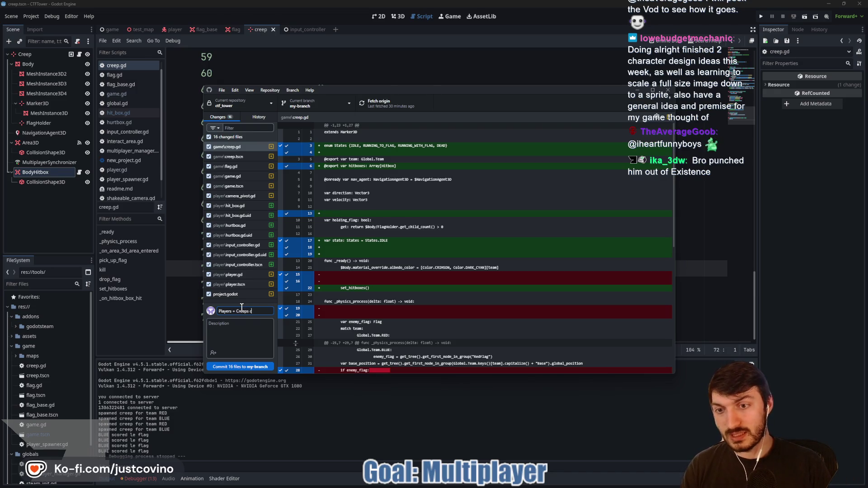
pyautogui.write('IE')
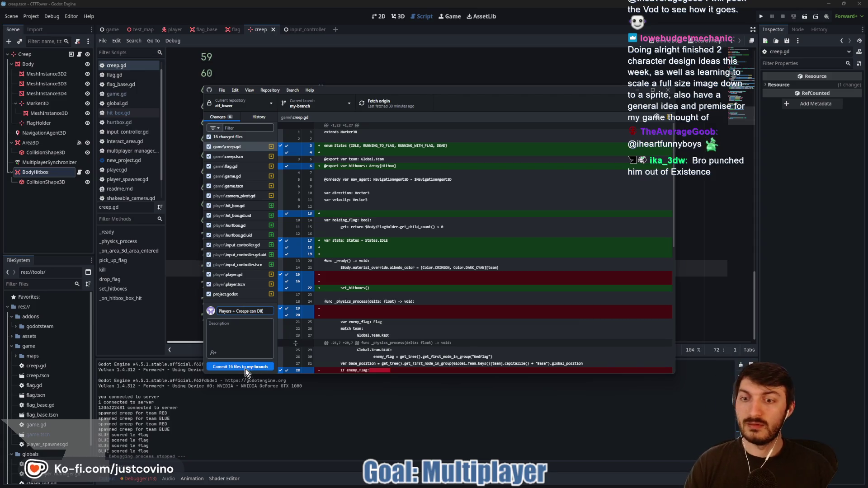
pyautogui.click(240, 367)
pyautogui.click(547, 182)
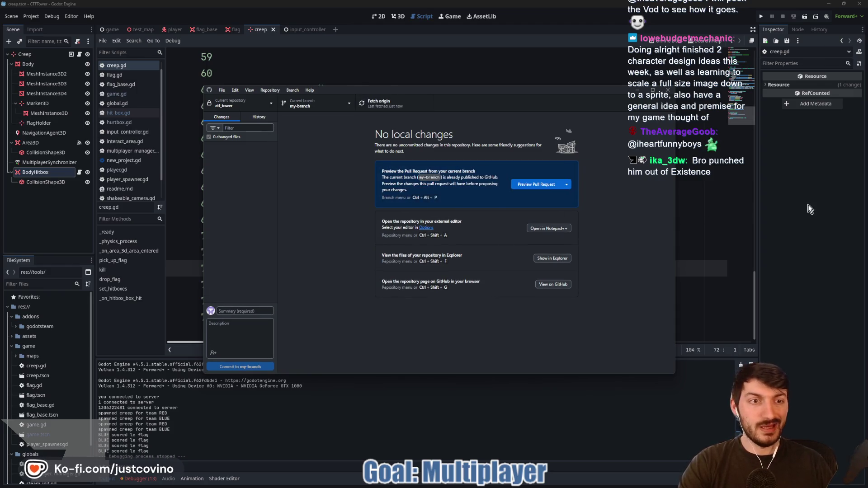
pyautogui.click(457, 70)
pyautogui.click(303, 127)
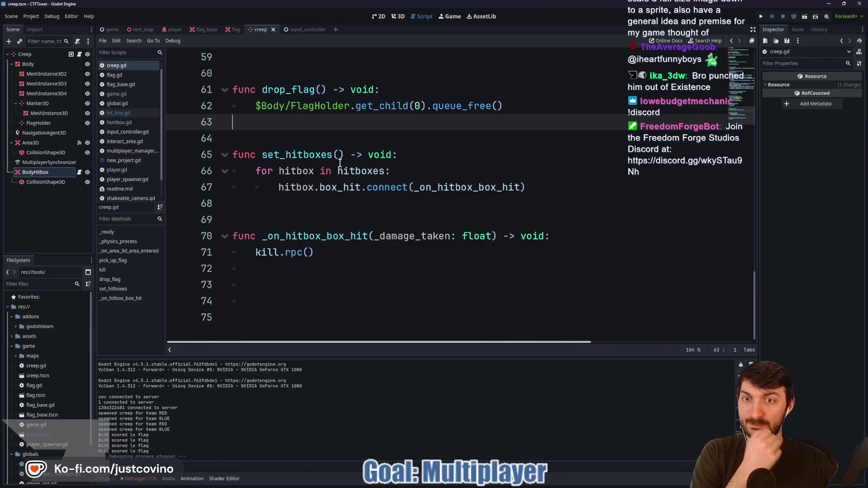
# Switch to the player scene and view its character model in the 3D workspace
pyautogui.click(278, 188)
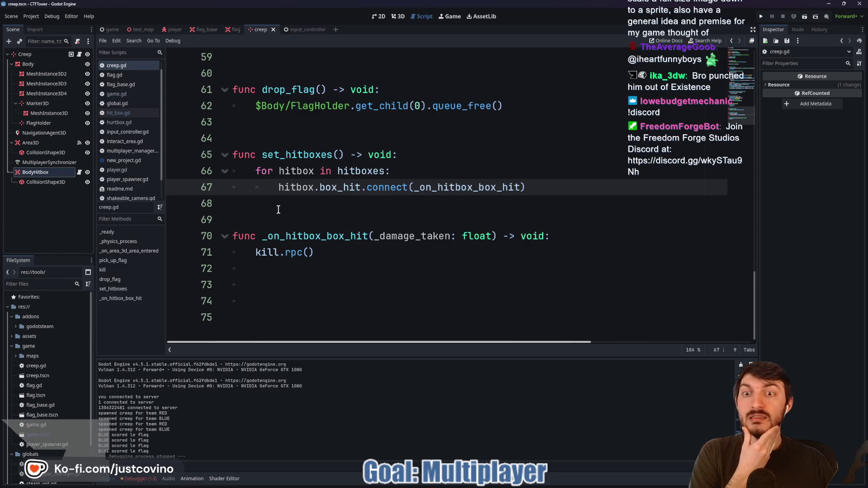
pyautogui.click(276, 205)
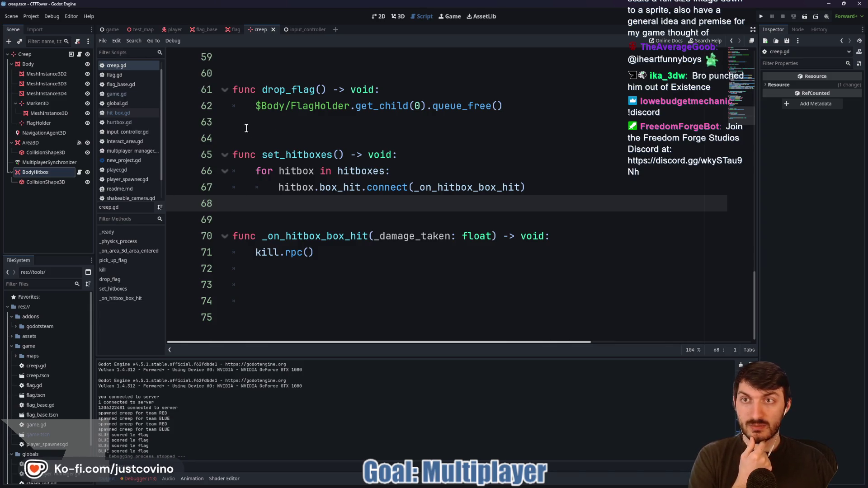
pyautogui.click(175, 29)
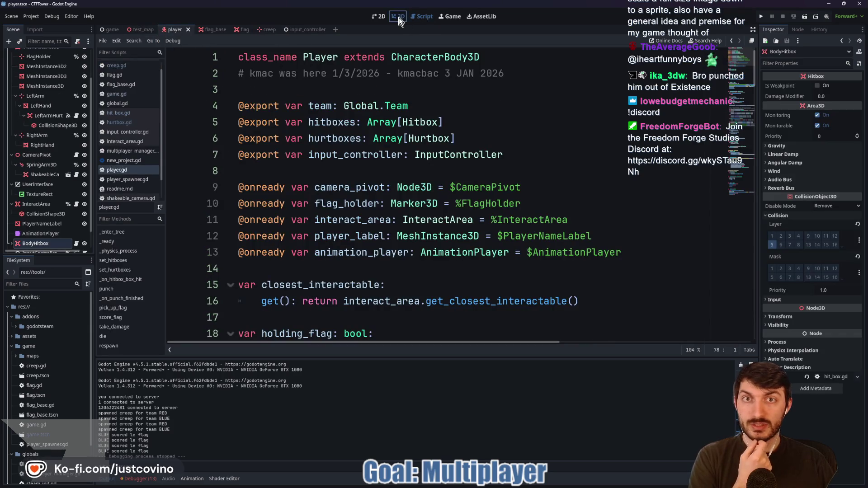
pyautogui.click(398, 16)
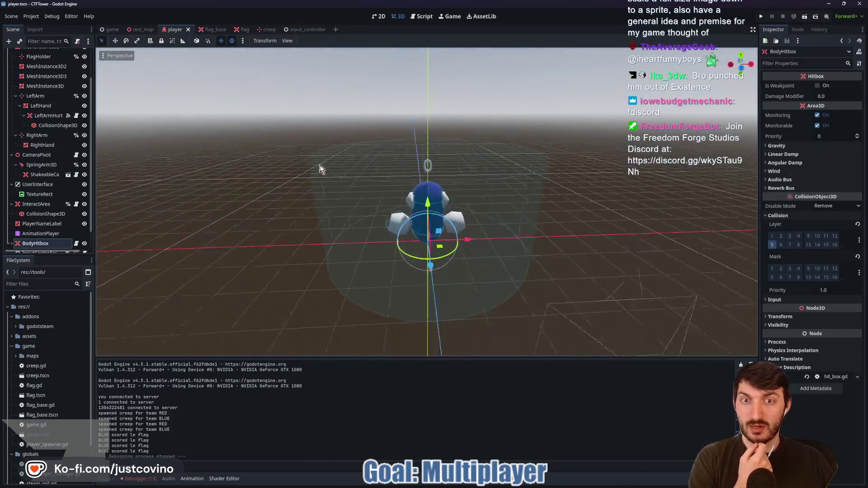
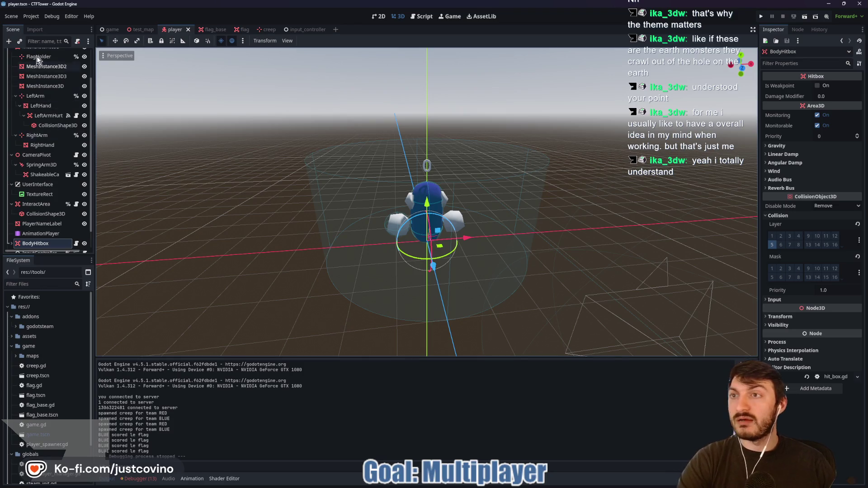
# Add a spawn_flag_runner action to the Project Settings Input Map, bound to the 1 key
pyautogui.click(33, 19)
pyautogui.click(42, 25)
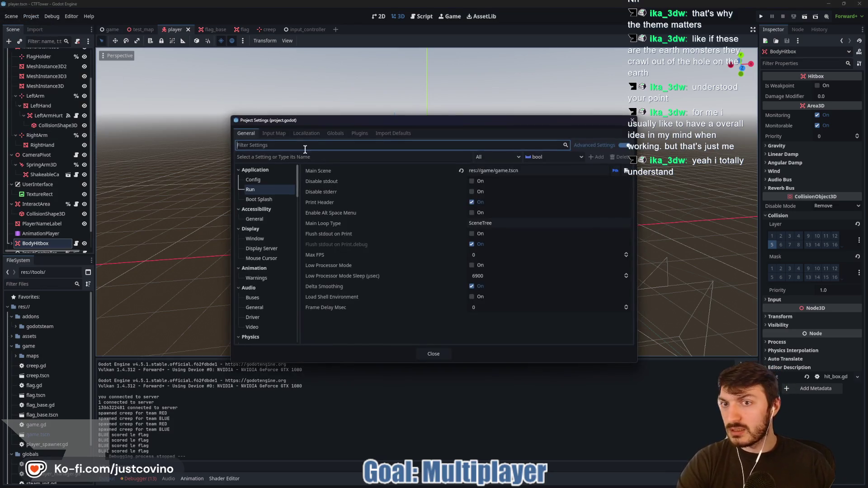
pyautogui.click(278, 133)
pyautogui.click(320, 158)
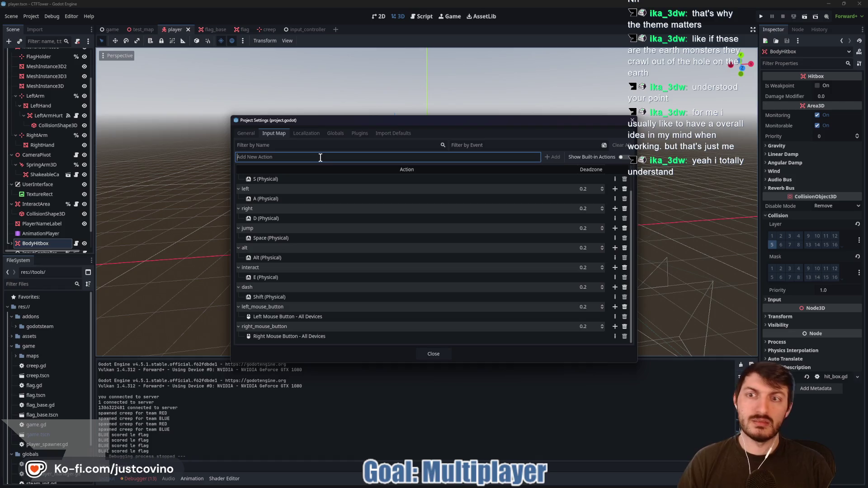
pyautogui.write('awn_flag_runner')
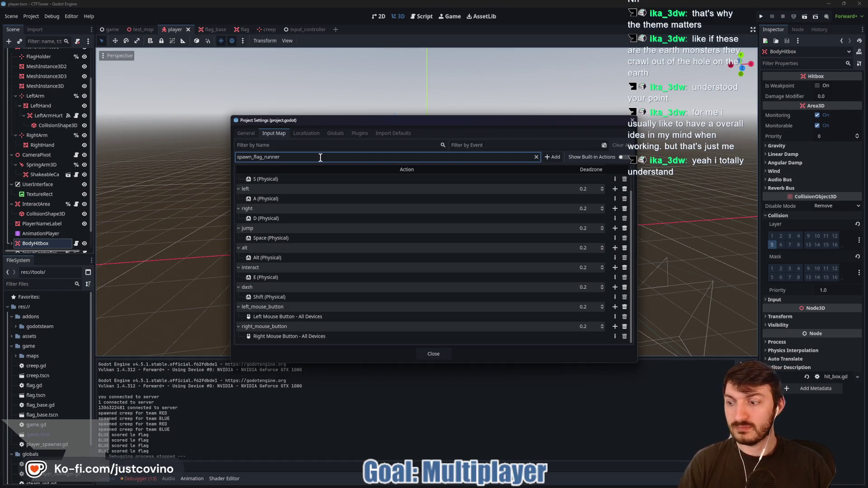
pyautogui.click(552, 157)
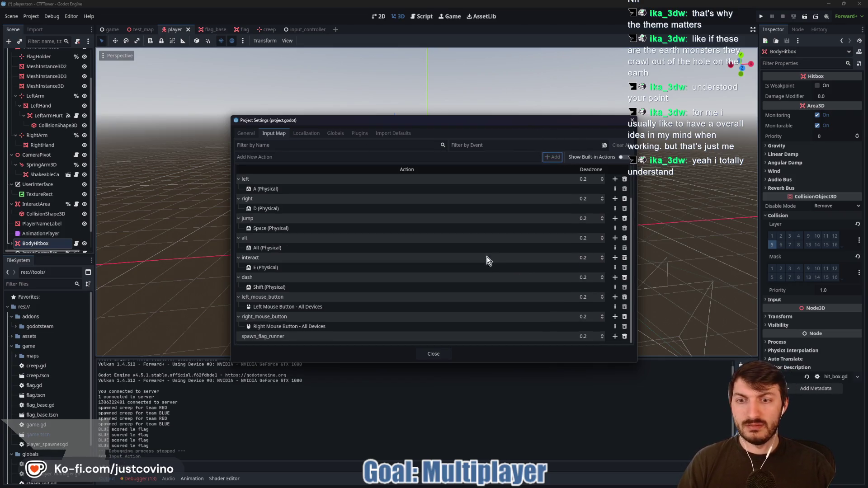
pyautogui.click(615, 336)
pyautogui.press('f')
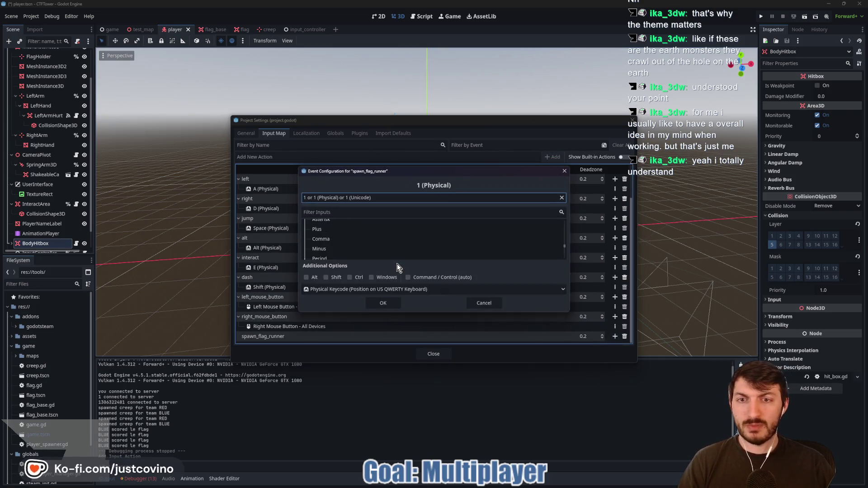
pyautogui.click(397, 305)
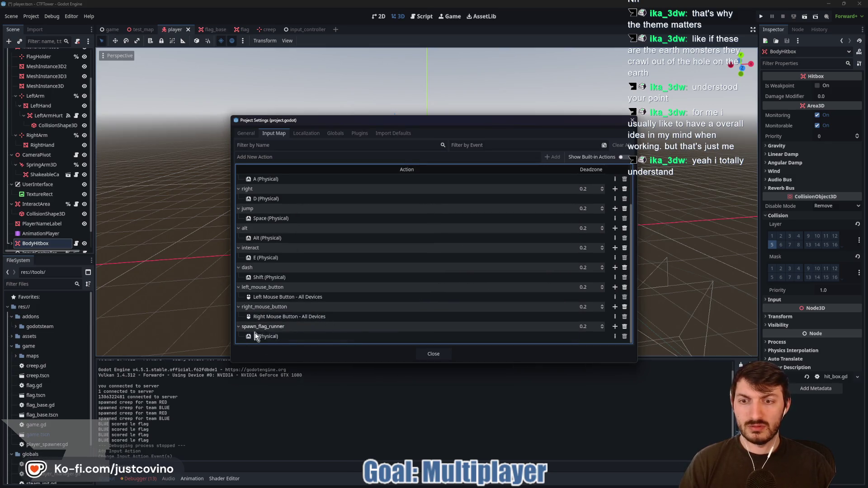
pyautogui.click(272, 157)
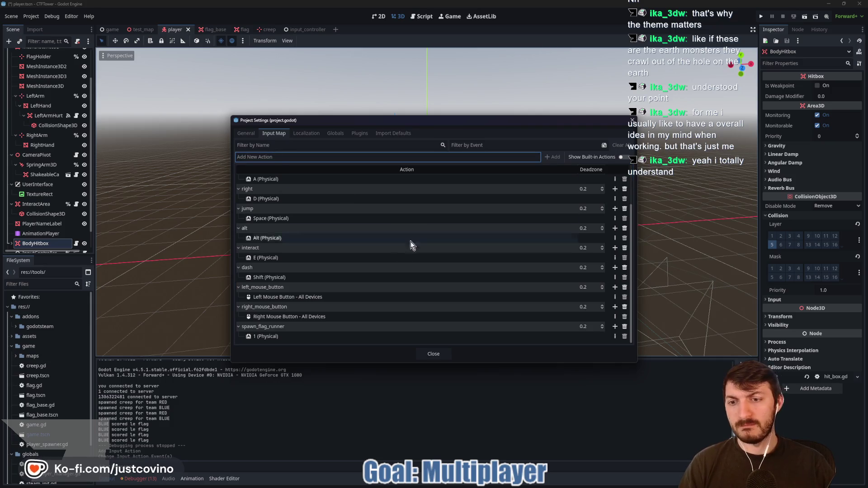
pyautogui.click(441, 355)
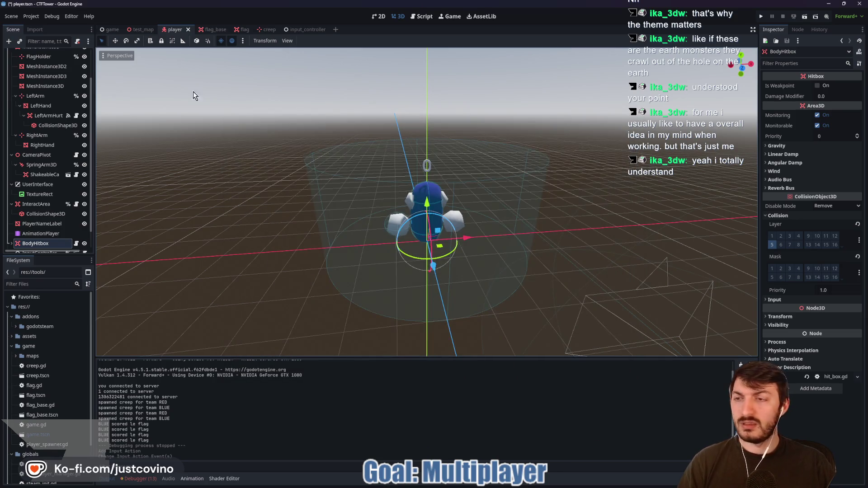
# Open the input_controller.gd script in the editor
pyautogui.scroll(3, 50, 177)
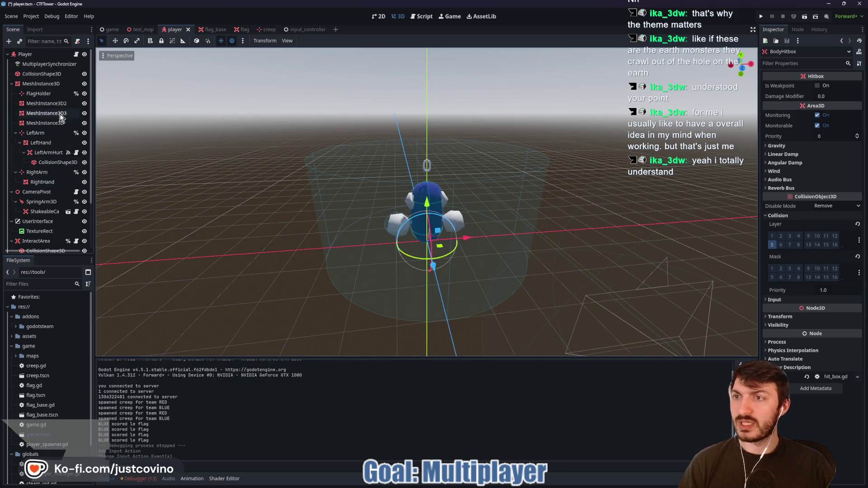
pyautogui.scroll(-3, 61, 117)
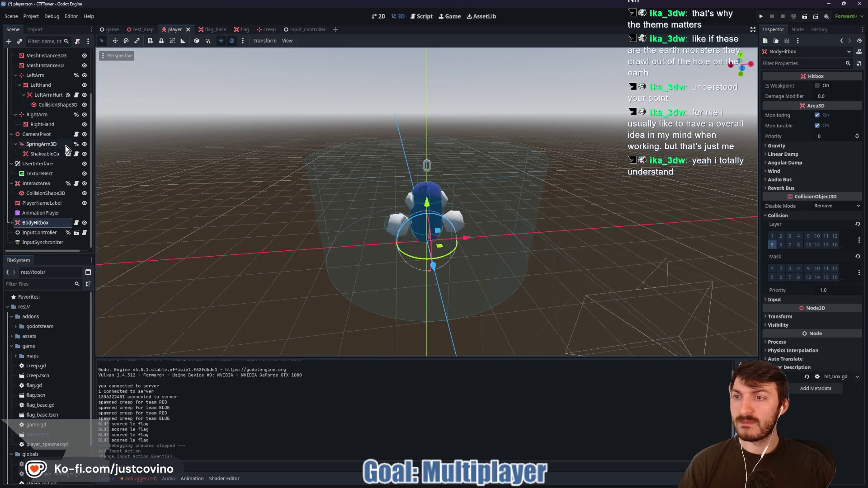
pyautogui.click(84, 233)
pyautogui.scroll(-1, 278, 230)
pyautogui.scroll(2, 418, 183)
pyautogui.click(433, 187)
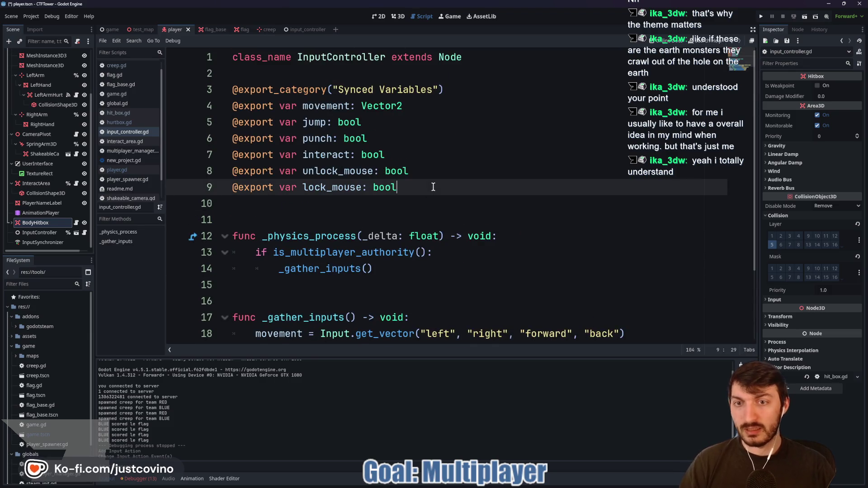
pyautogui.press('Return')
pyautogui.write('@export var')
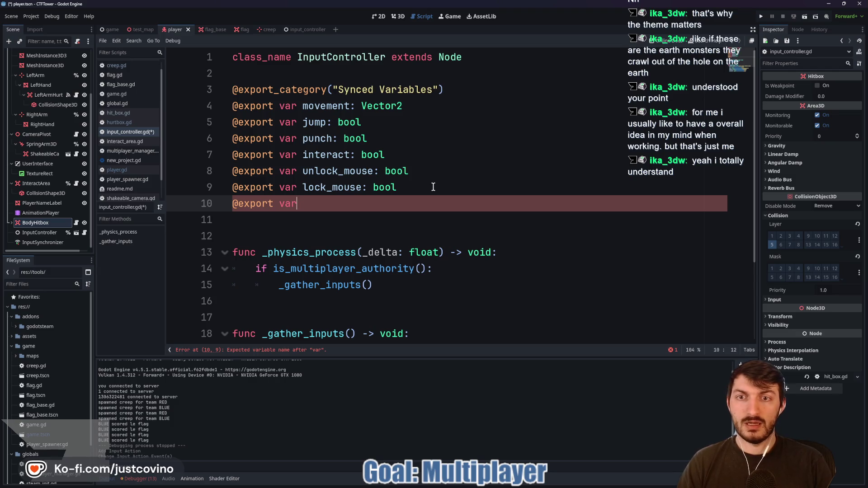
pyautogui.write(' spawn_flag_')
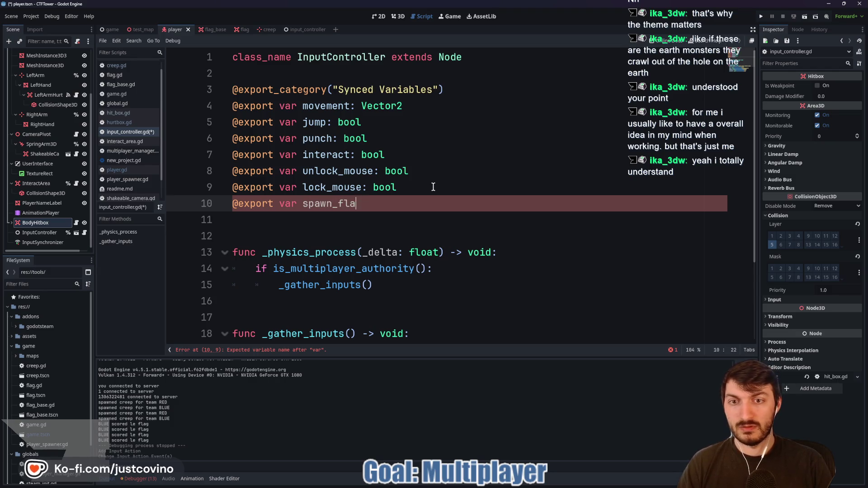
pyautogui.write('runner: bool')
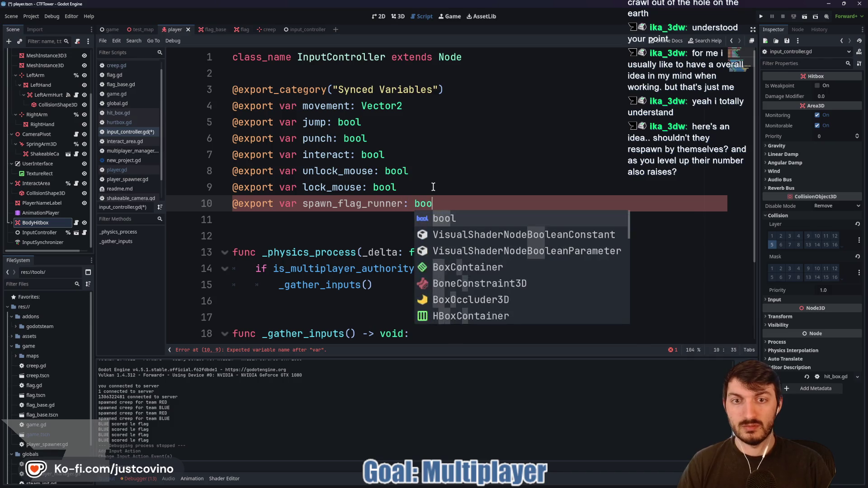
# In _gather_inputs, set spawn_flag_runner from Input.is_action_just_pressed("spawn_flag_runner"), then switch to Notion
pyautogui.scroll(-2, 319, 334)
pyautogui.click(319, 334)
pyautogui.press('Tab')
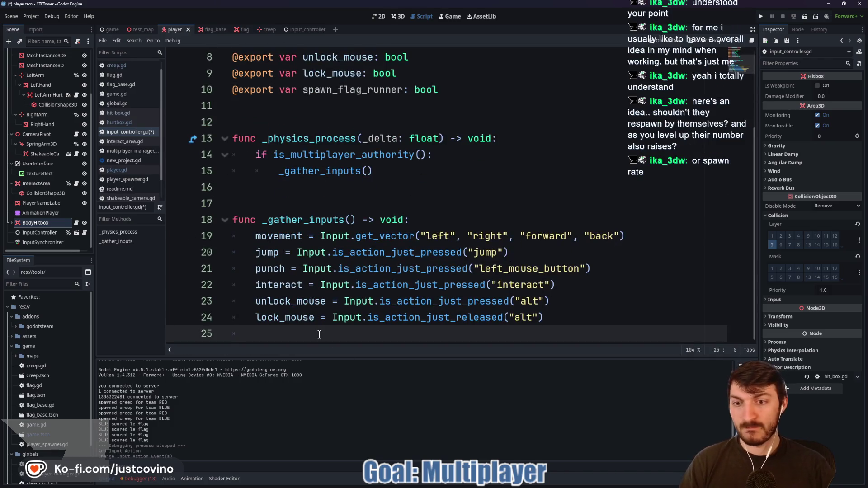
pyautogui.write('spawn')
pyautogui.press('Return')
pyautogui.write('= Input.is_ac')
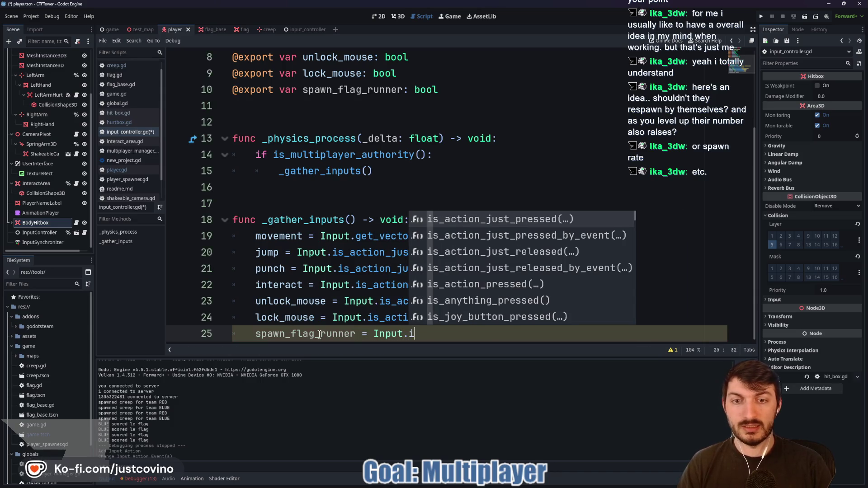
pyautogui.write('tion')
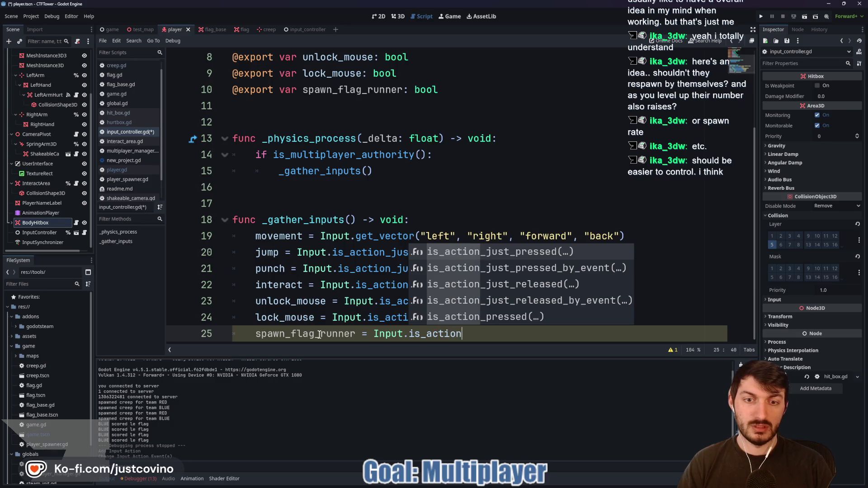
pyautogui.press('Return')
pyautogui.write('"spawn')
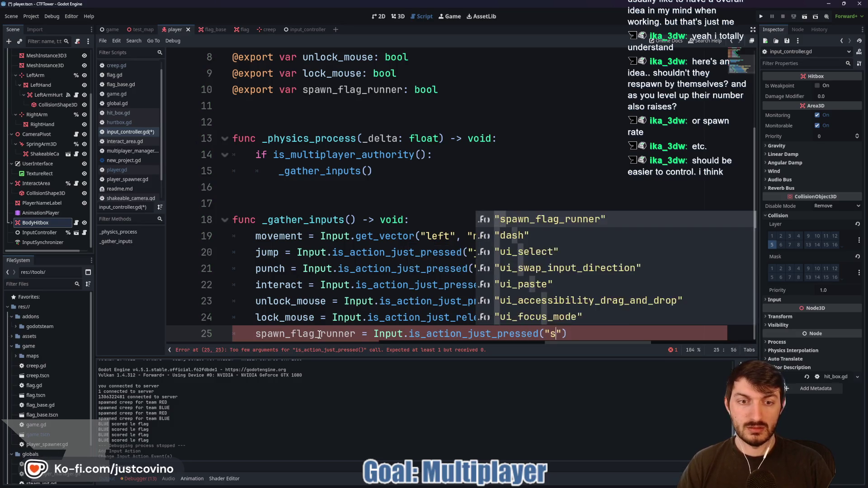
pyautogui.press('Return')
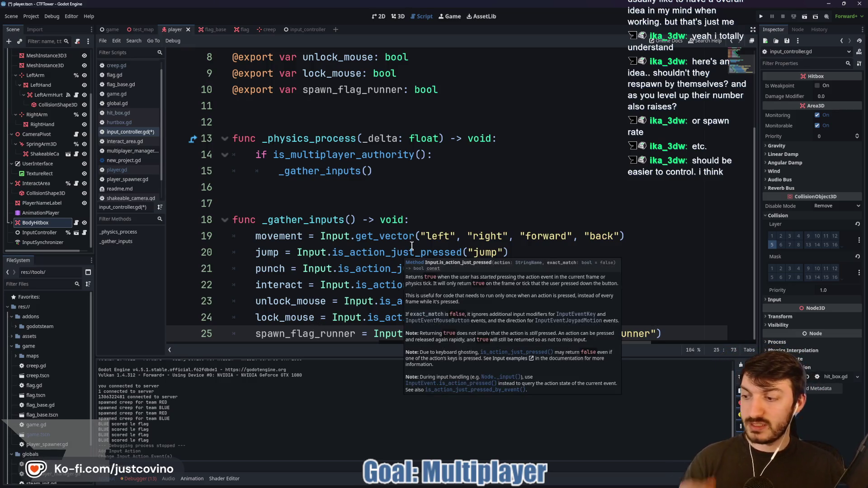
pyautogui.click(468, 482)
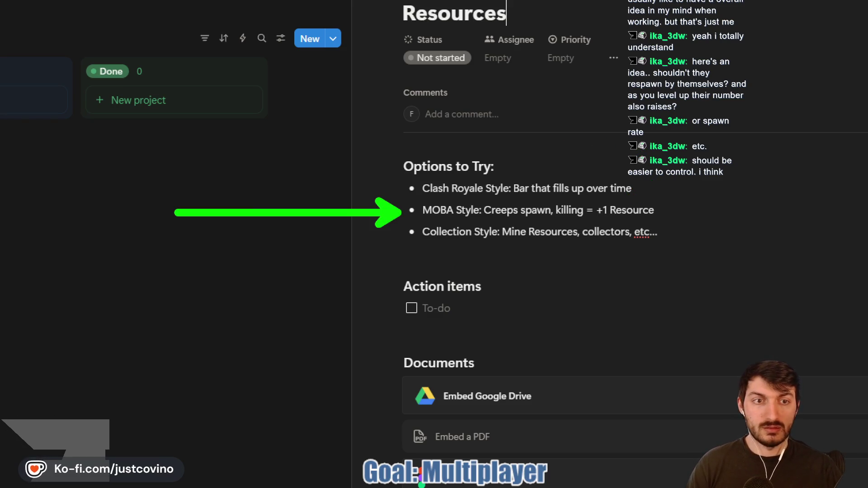
# Annotate the Resources options, underlining Clash Royale Style, framing the Comments area and marking MOBA Style
pyautogui.moveTo(641, 199); pyautogui.dragTo(404, 198)
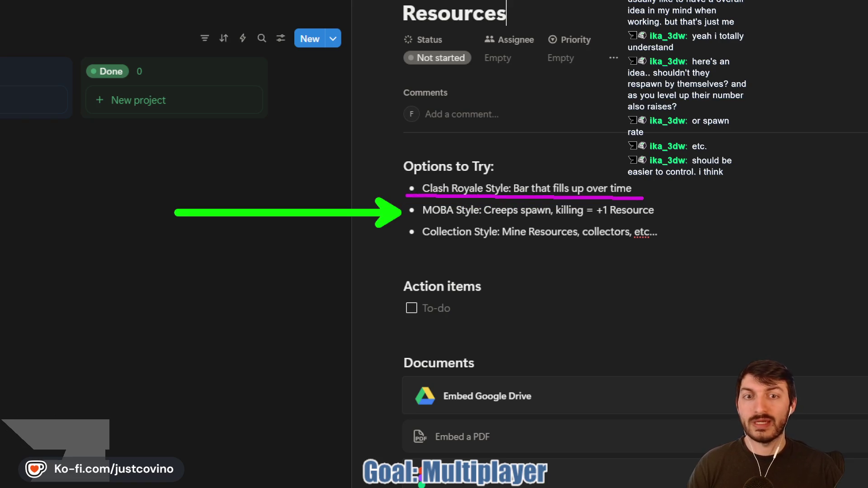
pyautogui.moveTo(332, 90); pyautogui.dragTo(787, 143)
pyautogui.moveTo(437, 92); pyautogui.dragTo(437, 144)
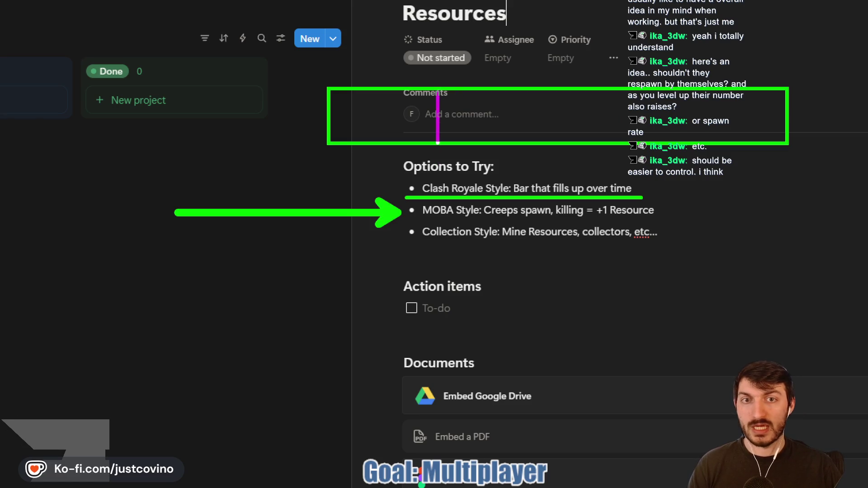
pyautogui.moveTo(572, 108); pyautogui.dragTo(566, 147)
pyautogui.moveTo(708, 85); pyautogui.dragTo(709, 146)
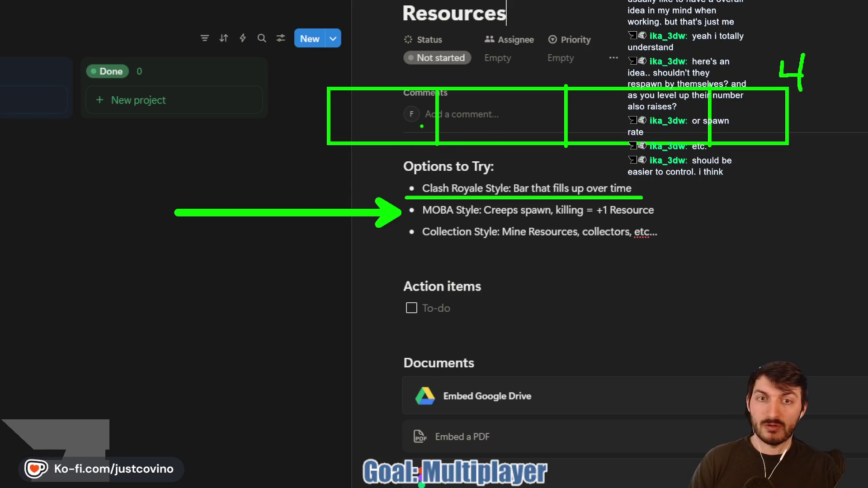
pyautogui.moveTo(450, 106); pyautogui.dragTo(424, 105)
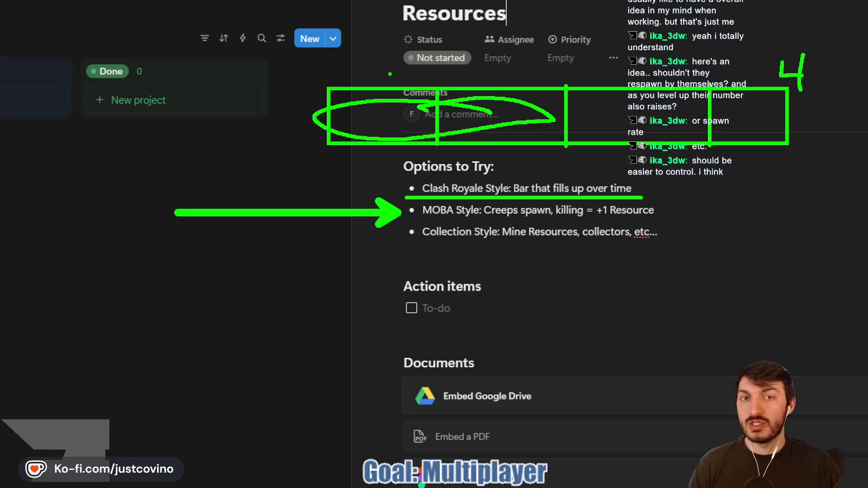
pyautogui.moveTo(361, 64); pyautogui.dragTo(696, 53)
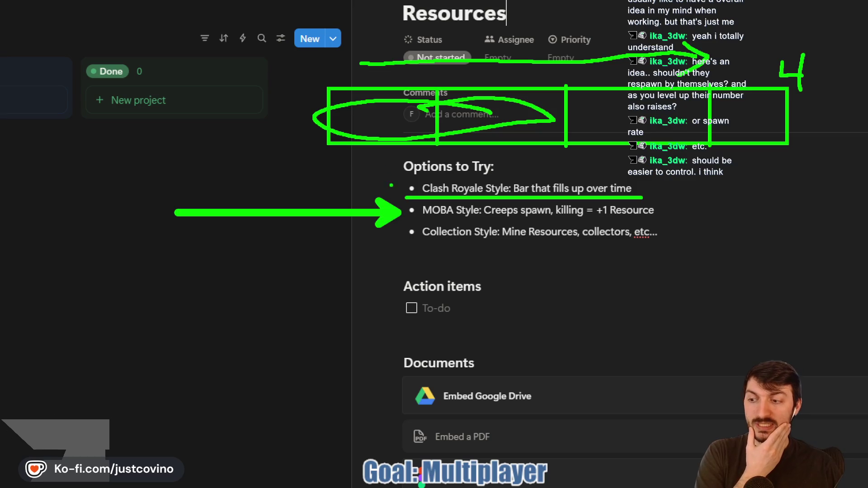
pyautogui.moveTo(661, 208)
pyautogui.mouseDown()
pyautogui.moveTo(691, 213)
pyautogui.moveTo(655, 210)
pyautogui.mouseUp()
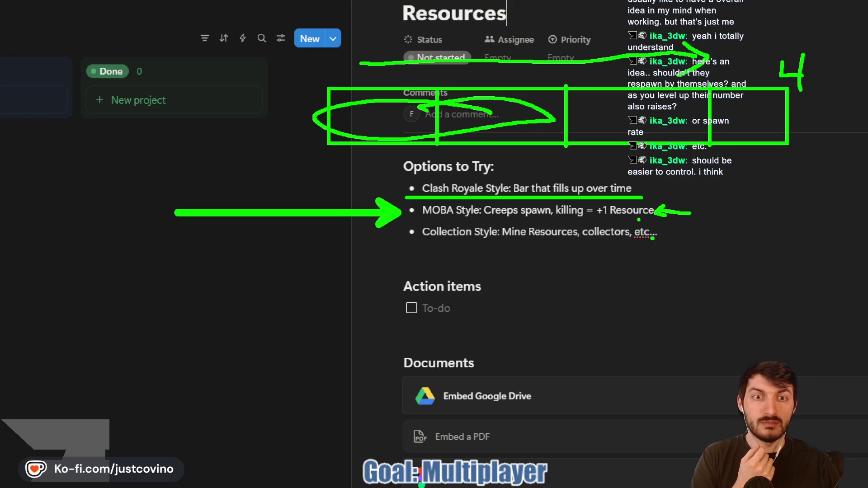
pyautogui.moveTo(366, 178); pyautogui.dragTo(408, 189)
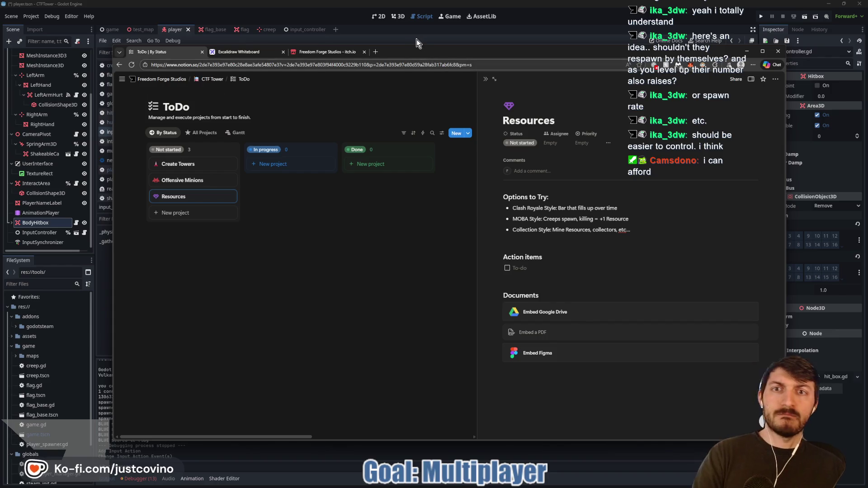
# Return to Godot and save input_controller.gd
pyautogui.hotkey('alt', 'Tab')
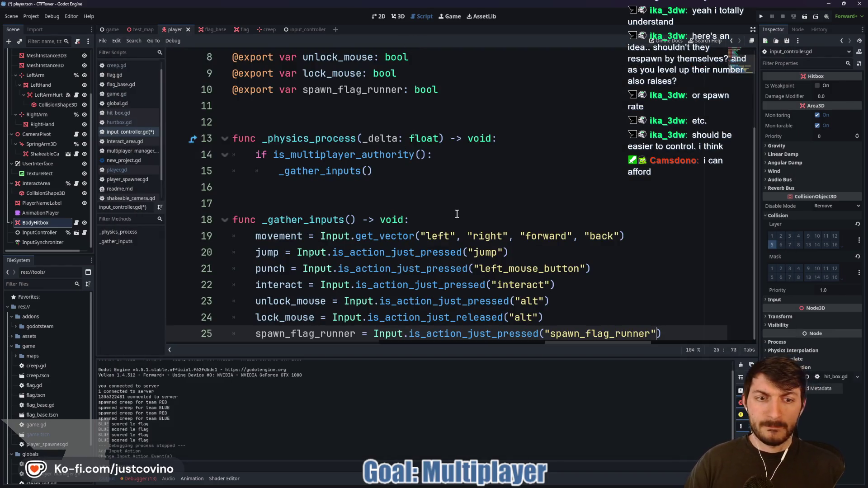
pyautogui.click(614, 300)
pyautogui.hotkey('ctrl', 's')
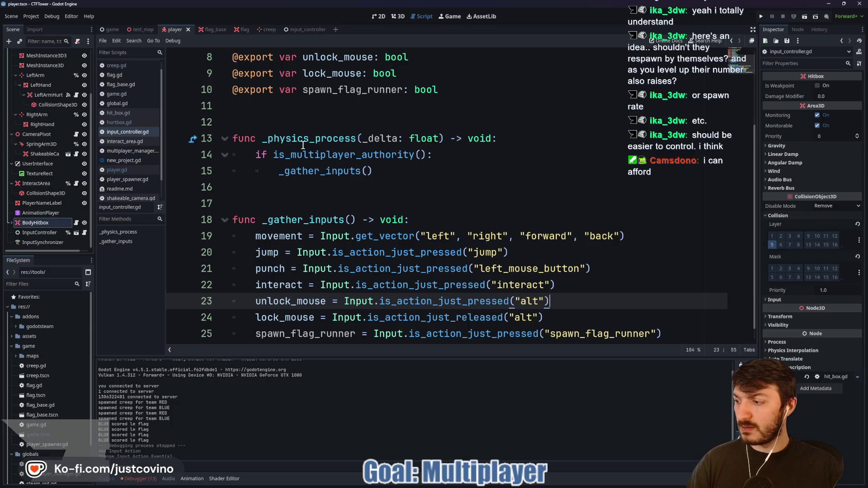
pyautogui.scroll(5, 54, 136)
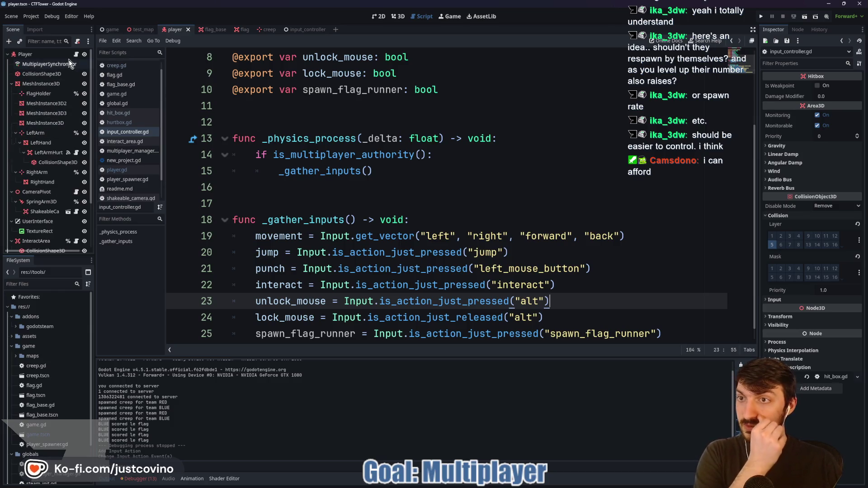
# Open player.gd, review the Debugger's Errors list, then collapse the bottom panel
pyautogui.click(76, 55)
pyautogui.moveTo(427, 253)
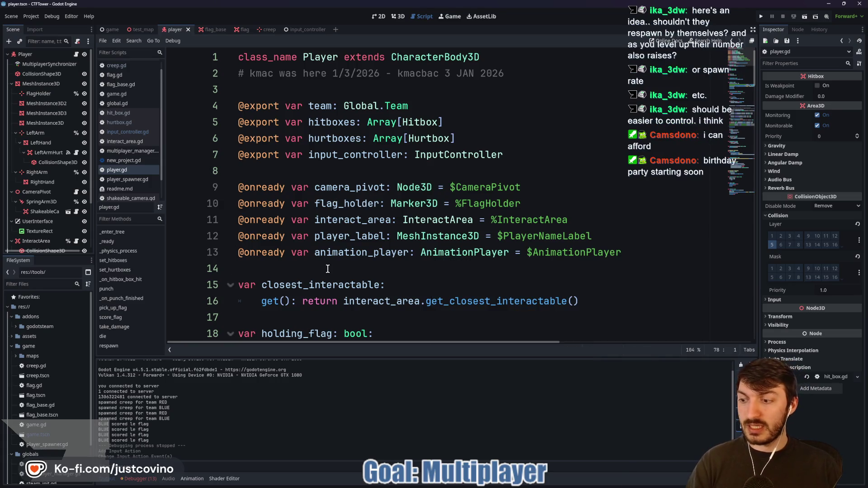
pyautogui.scroll(-2, 328, 269)
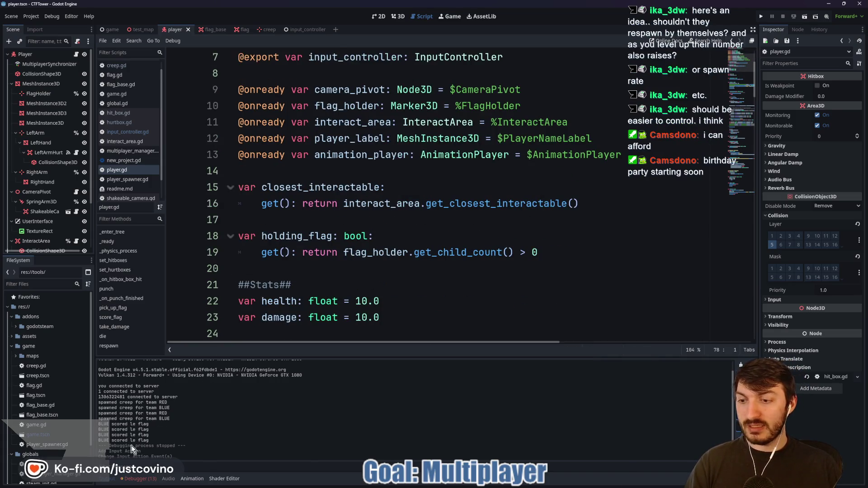
pyautogui.click(140, 479)
pyautogui.scroll(-1, 204, 440)
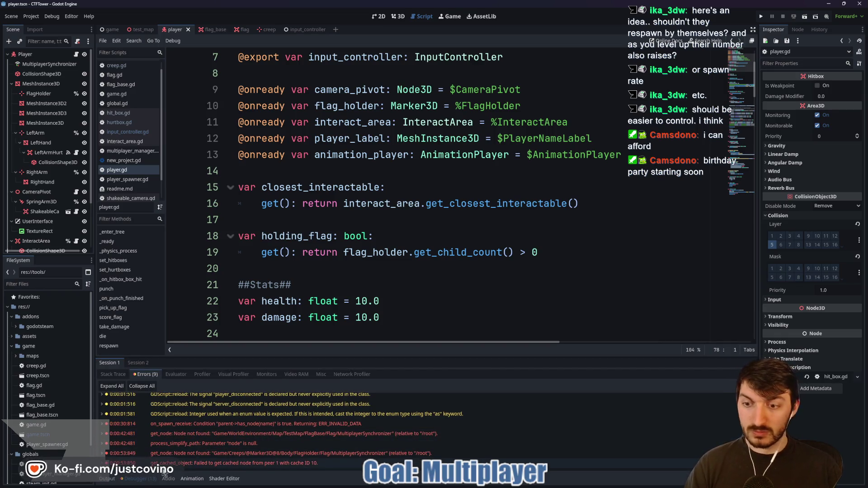
pyautogui.click(108, 478)
pyautogui.click(109, 479)
pyautogui.scroll(-1, 301, 346)
pyautogui.scroll(5, 343, 325)
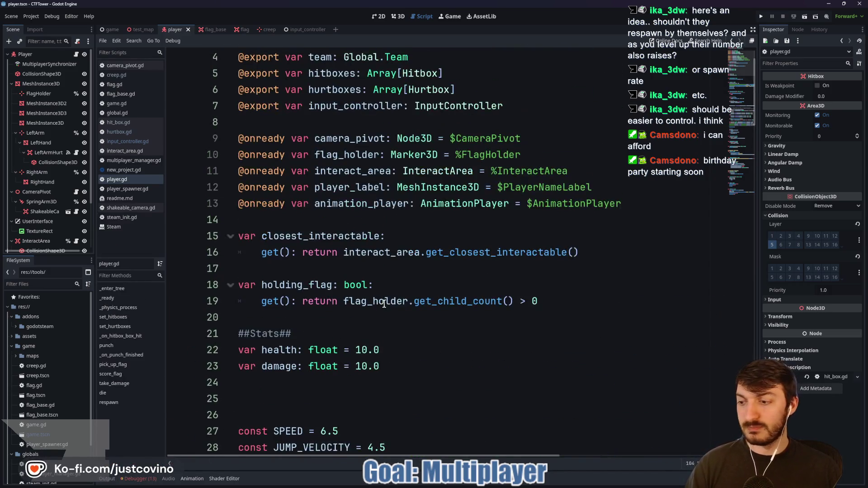
pyautogui.scroll(-2, 383, 305)
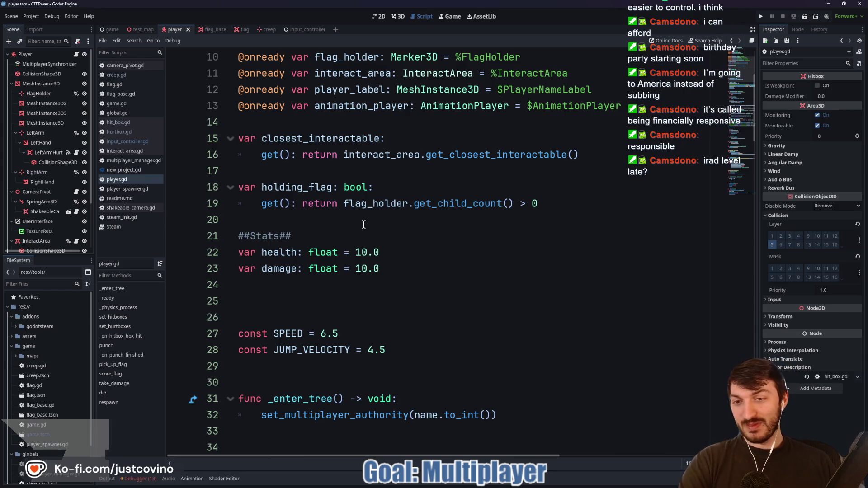
pyautogui.click(363, 224)
pyautogui.scroll(-5, 426, 250)
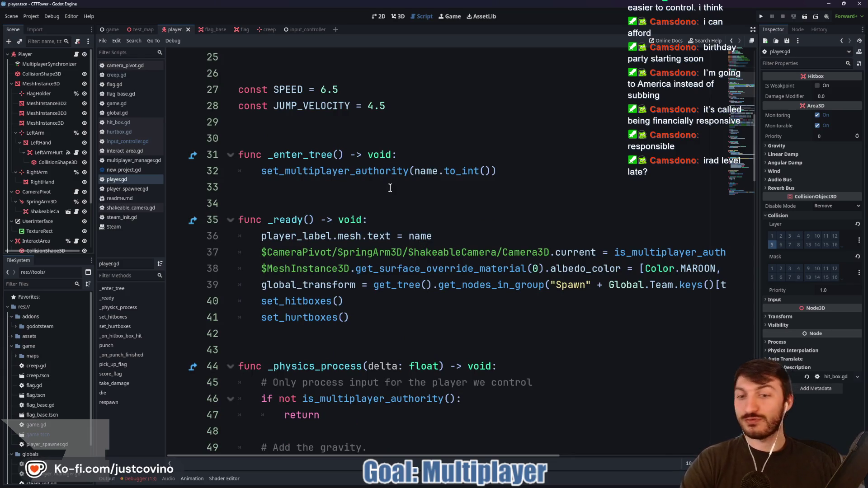
pyautogui.scroll(-2, 386, 186)
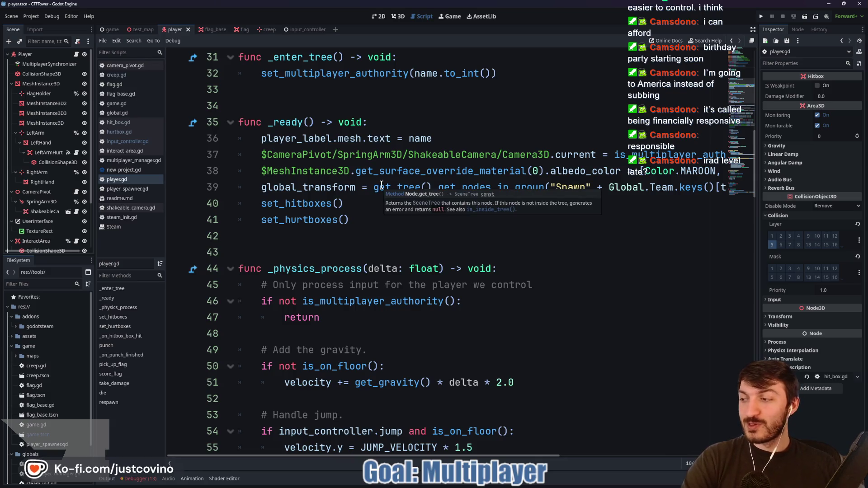
# Add 'if input_controller.spawn_flag_runner:' calling spawn_flag_runner() below the input checks
pyautogui.moveTo(383, 184)
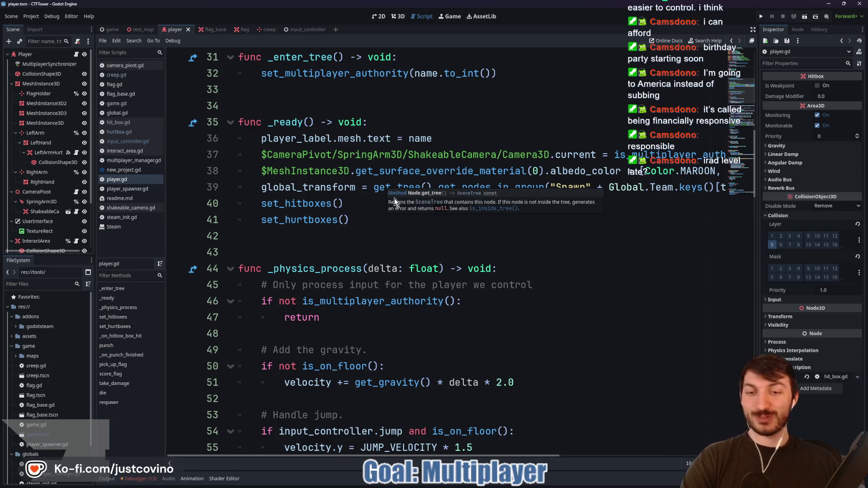
pyautogui.scroll(-13, 407, 215)
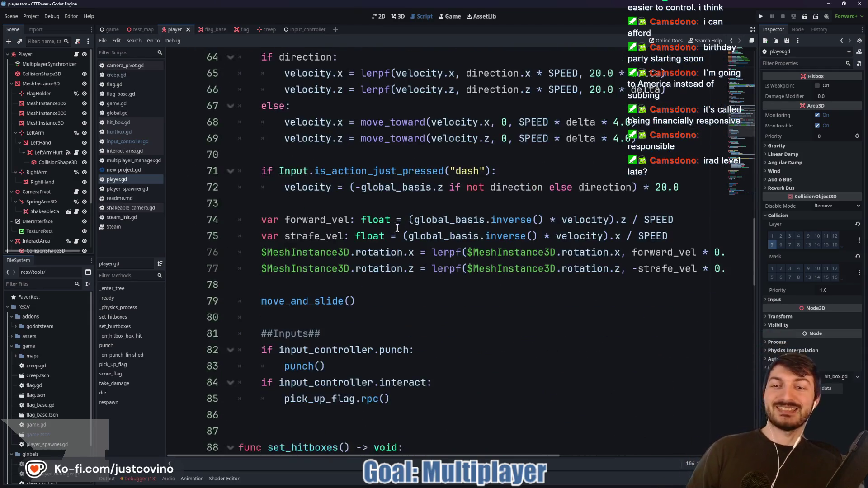
pyautogui.click(398, 316)
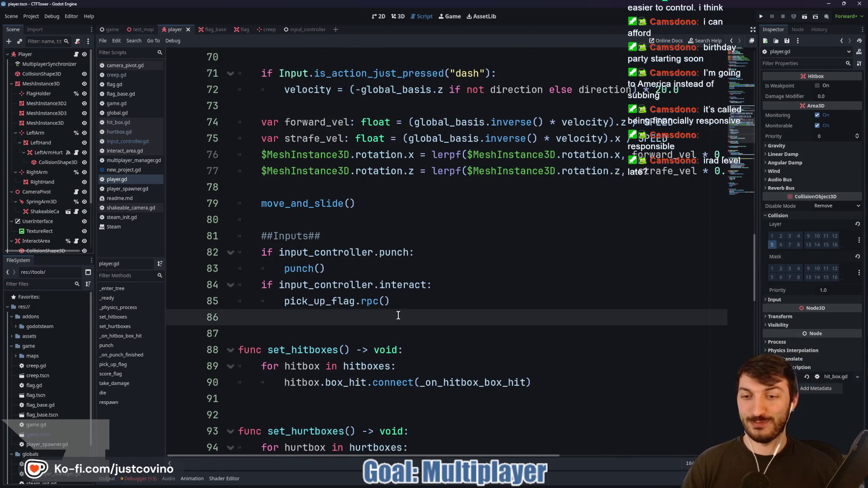
pyautogui.press('Return')
pyautogui.press('Up')
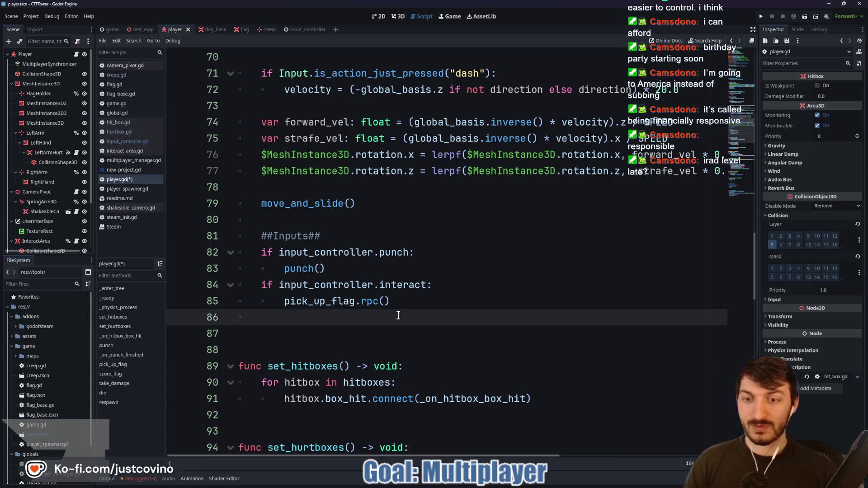
pyautogui.write('inpu')
pyautogui.press('Return')
pyautogui.write('.')
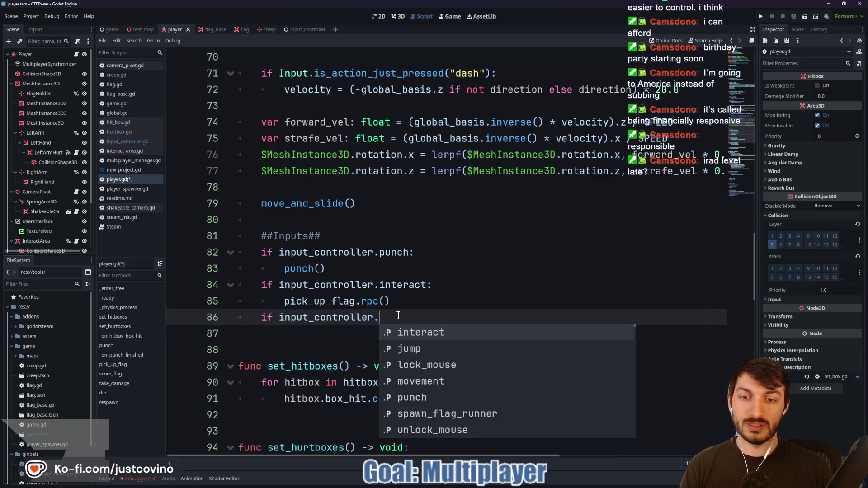
pyautogui.write('spaw')
pyautogui.press('Return')
pyautogui.write(':')
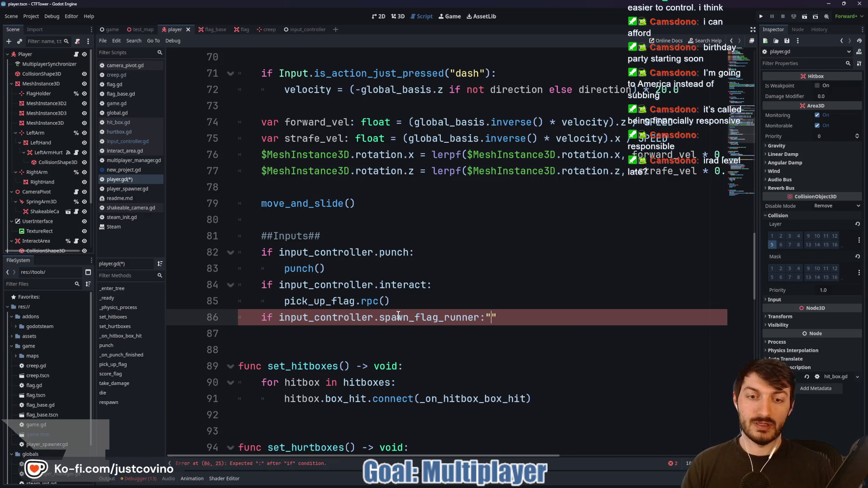
pyautogui.press('Return')
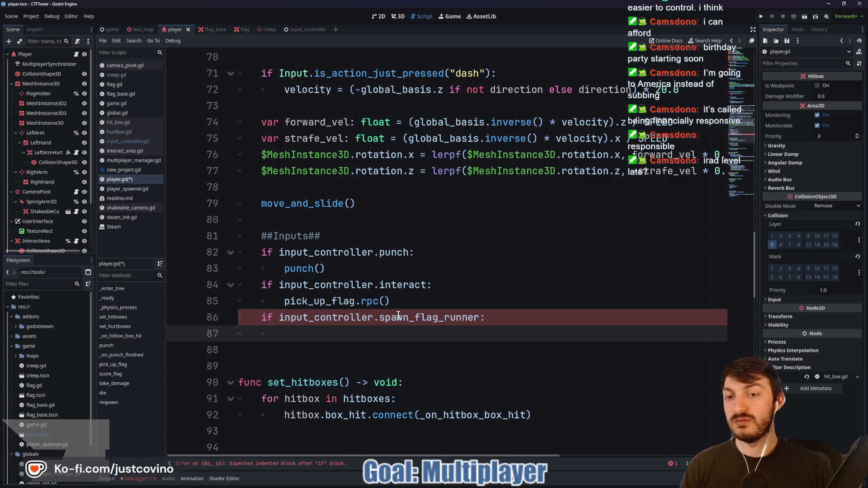
pyautogui.write('spawn_flag')
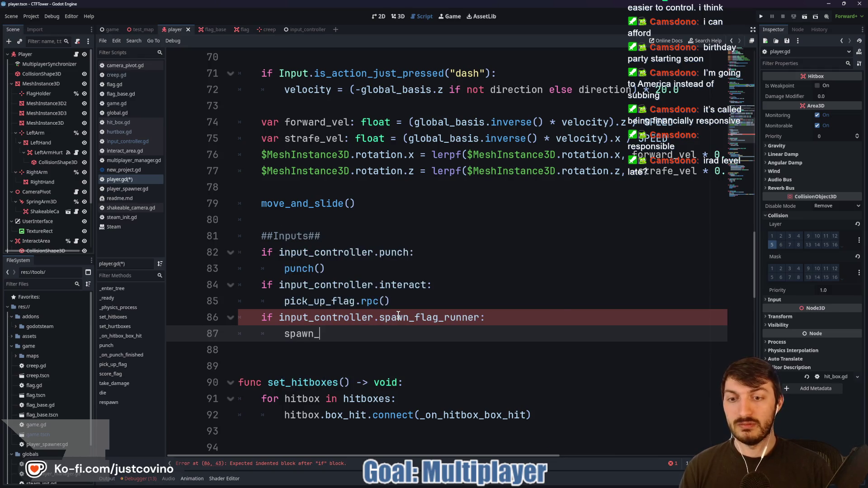
pyautogui.write('_runner()')
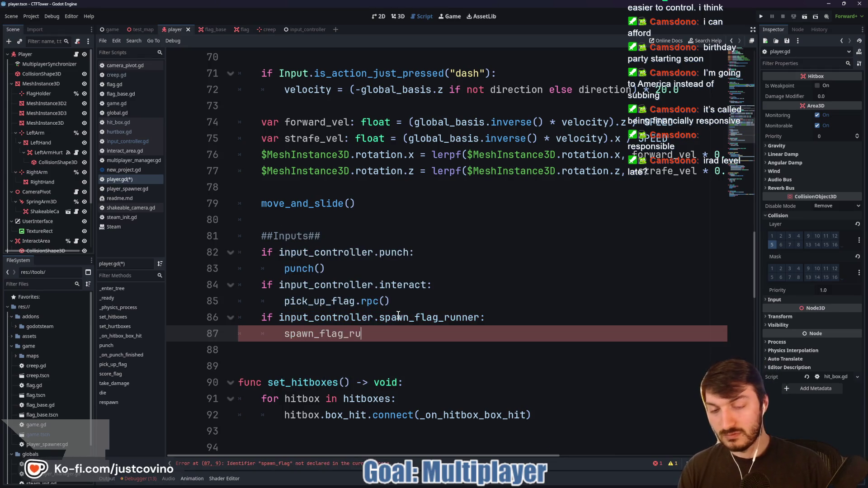
# Insert blank lines after the interact and punch checks
pyautogui.click(406, 307)
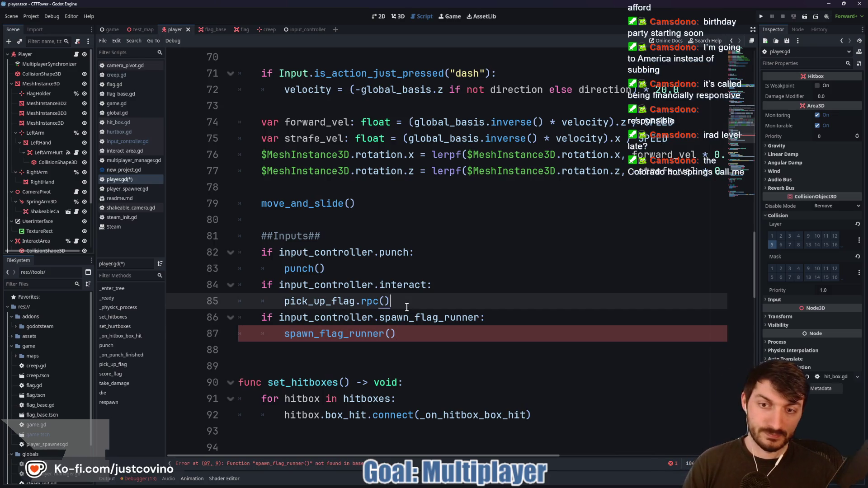
pyautogui.press('Return')
pyautogui.click(359, 270)
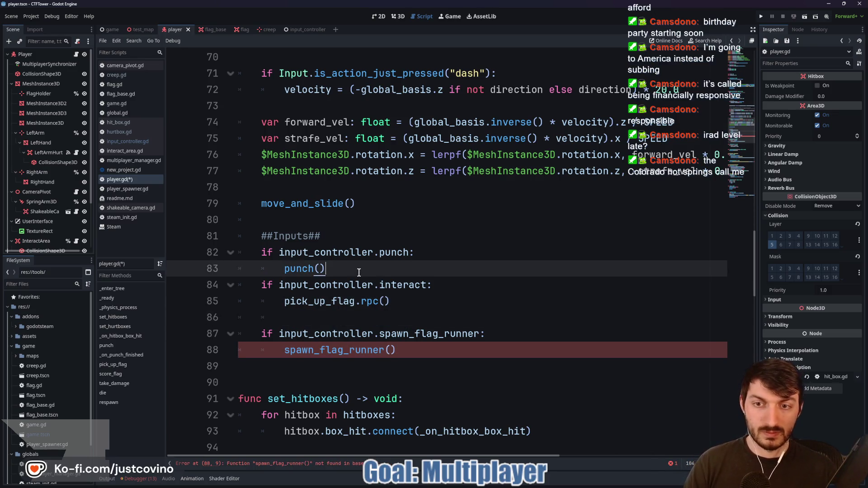
pyautogui.press('Return')
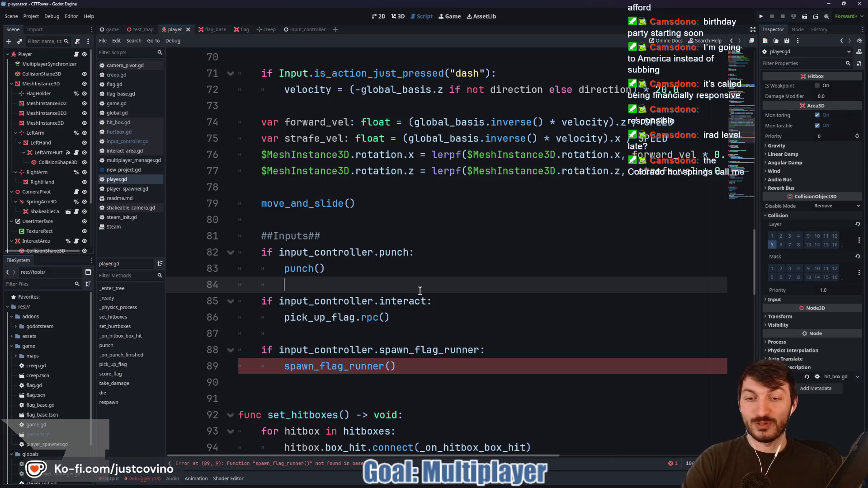
pyautogui.scroll(-15, 420, 291)
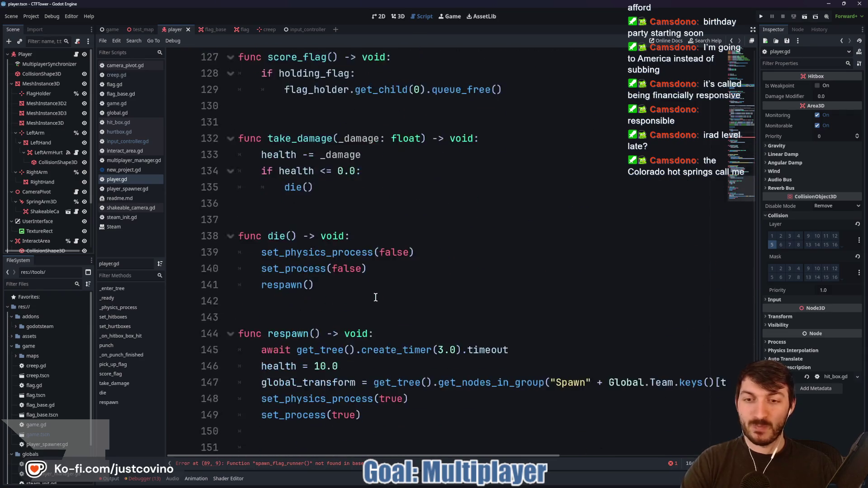
pyautogui.scroll(-1, 376, 297)
pyautogui.click(313, 396)
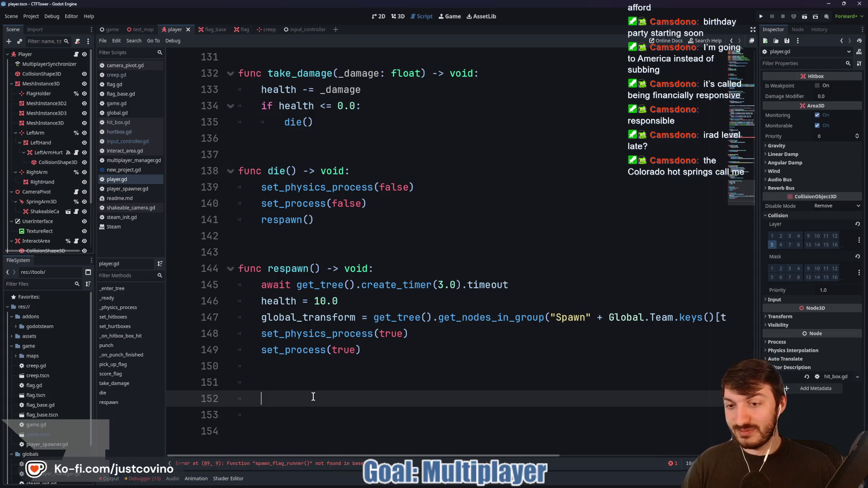
# Add 'func spawn_flag_runner() -> void:' with a pass body after a blank line, and save player.gd
pyautogui.press('Up')
pyautogui.write('func spawn_fl')
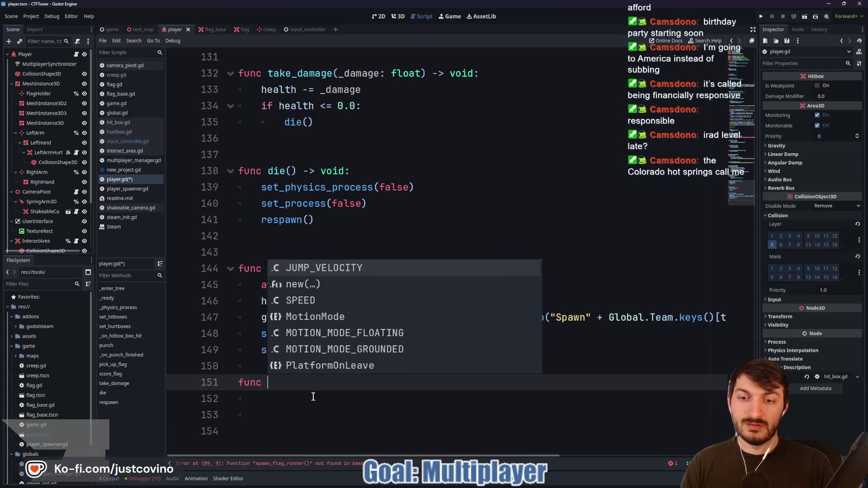
pyautogui.write('ag_runner() -> voi')
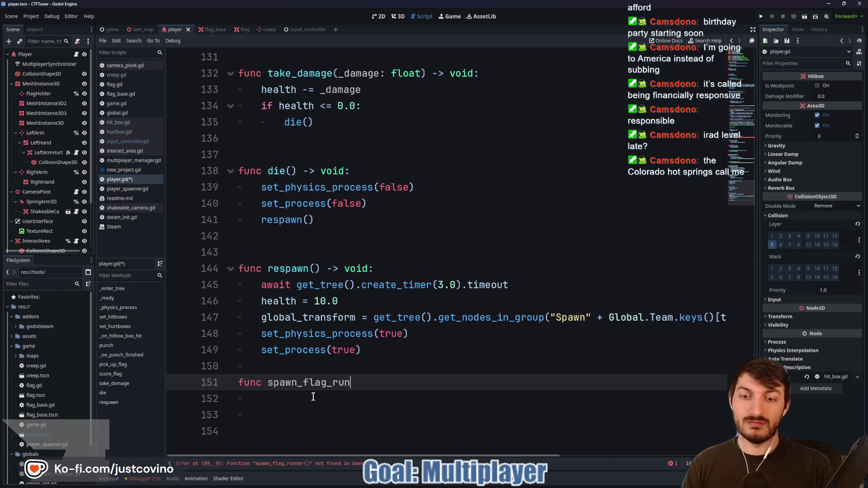
pyautogui.write('d:')
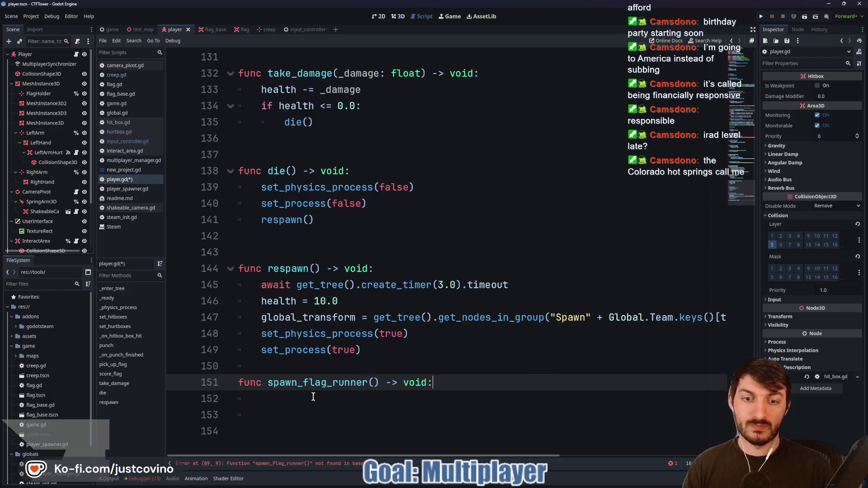
pyautogui.press('Return')
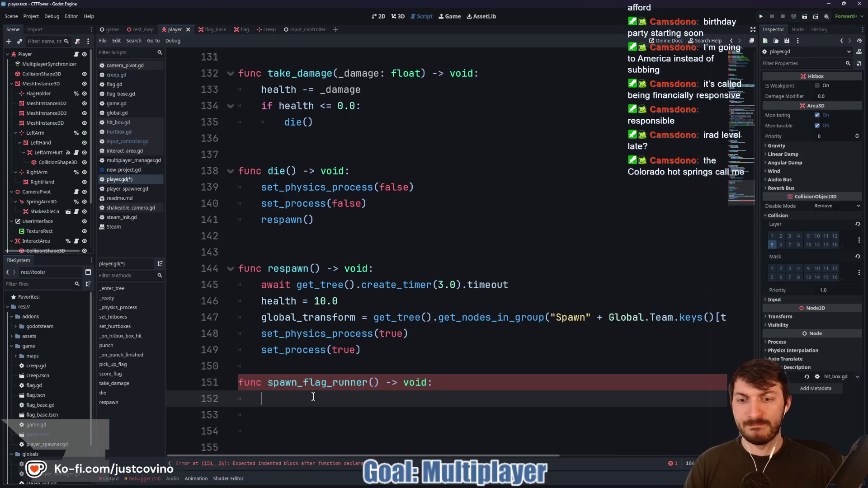
pyautogui.write('pass')
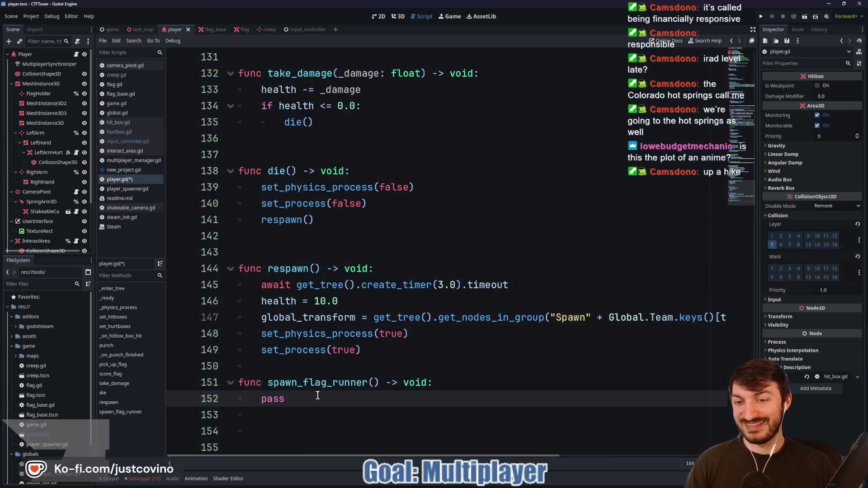
pyautogui.click(282, 435)
pyautogui.click(273, 367)
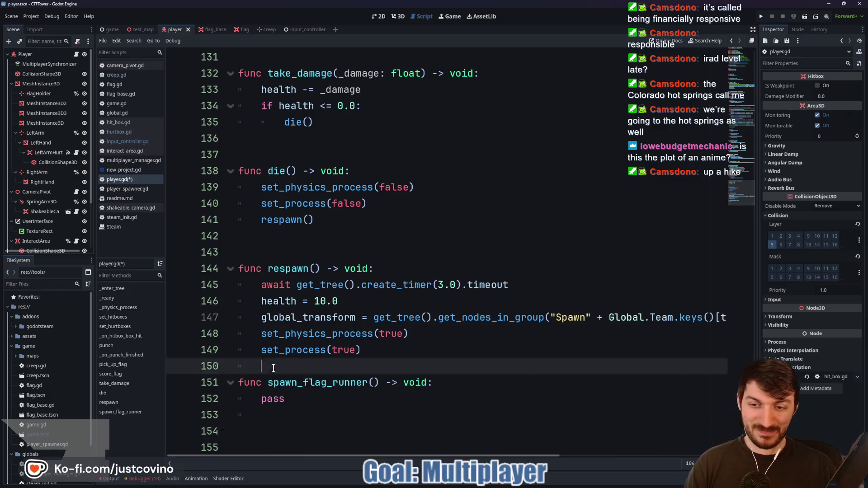
pyautogui.press('Return')
pyautogui.hotkey('ctrl', 's')
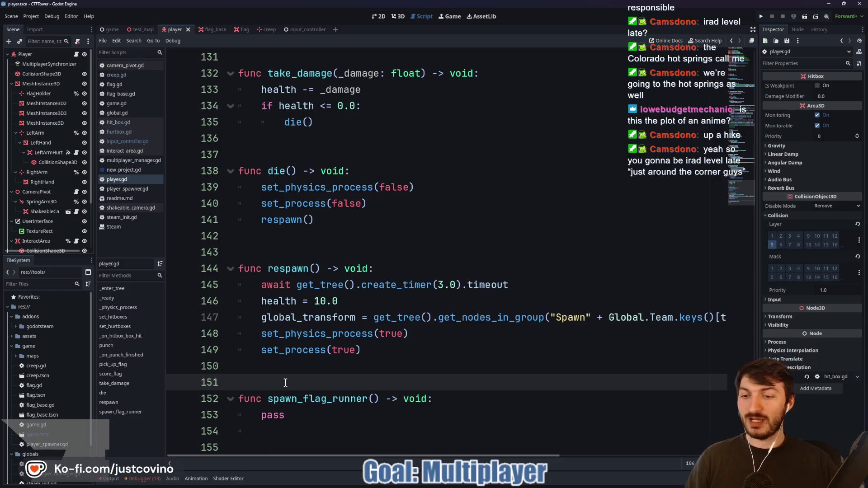
pyautogui.click(311, 368)
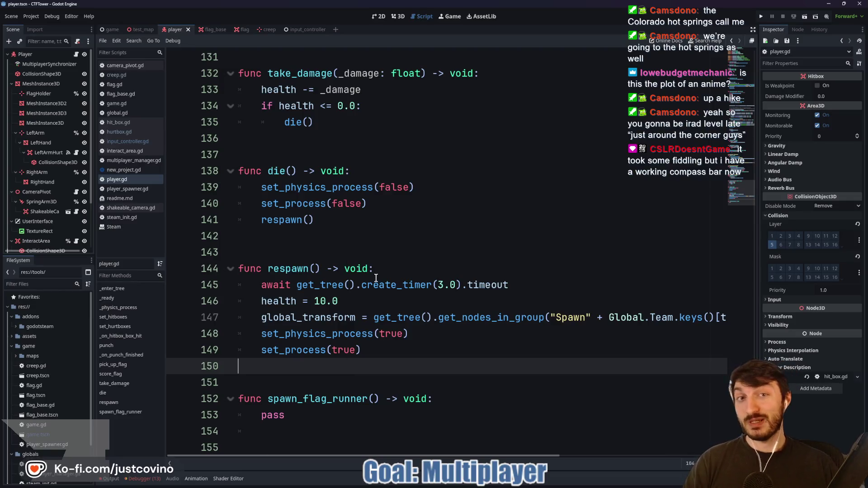
pyautogui.click(312, 240)
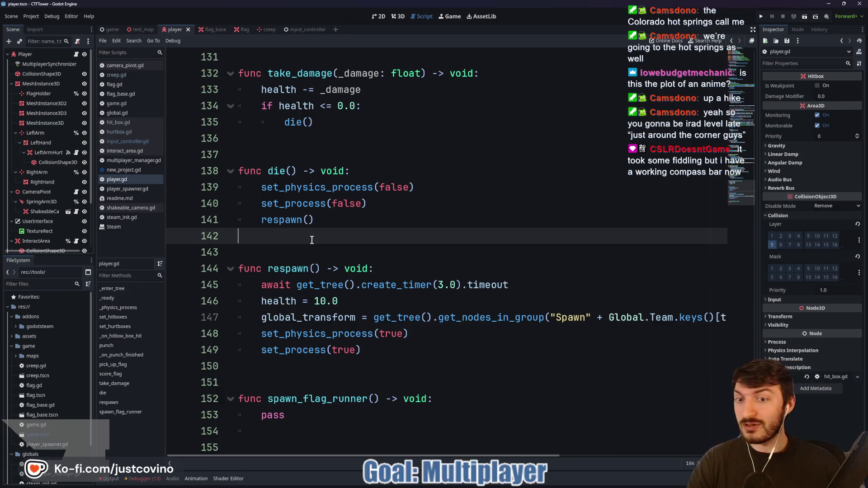
pyautogui.scroll(3, 381, 242)
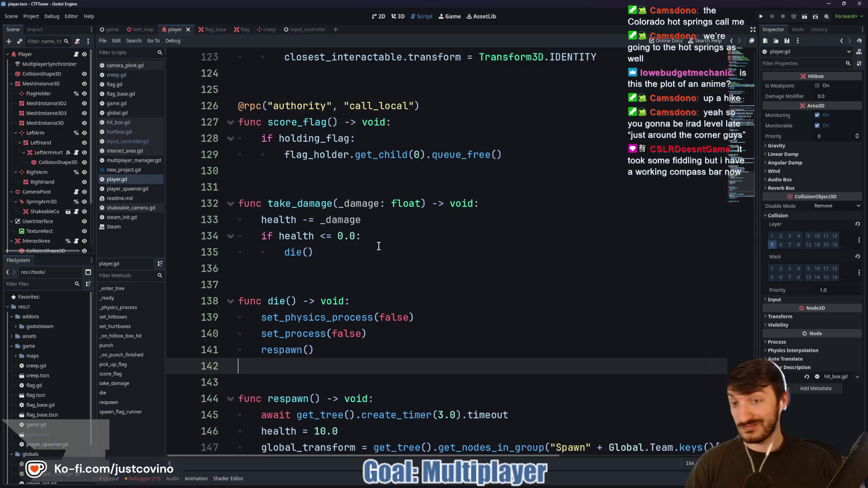
pyautogui.scroll(-2, 339, 266)
pyautogui.click(355, 203)
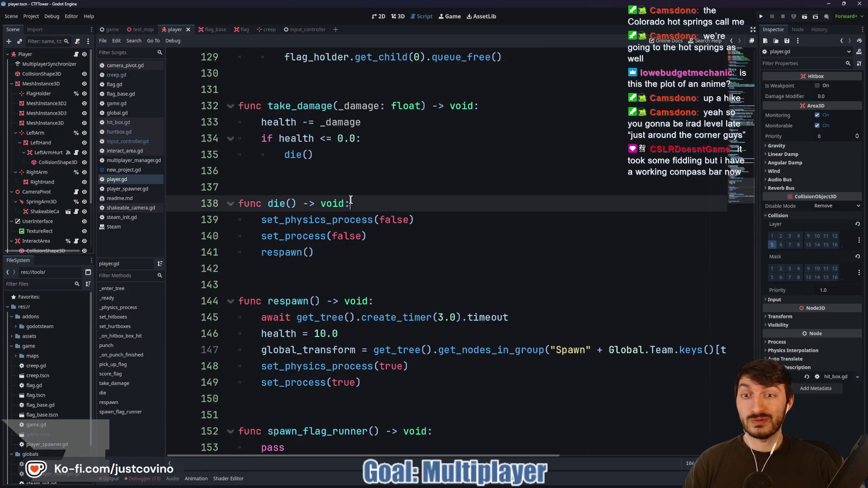
pyautogui.scroll(-1, 383, 240)
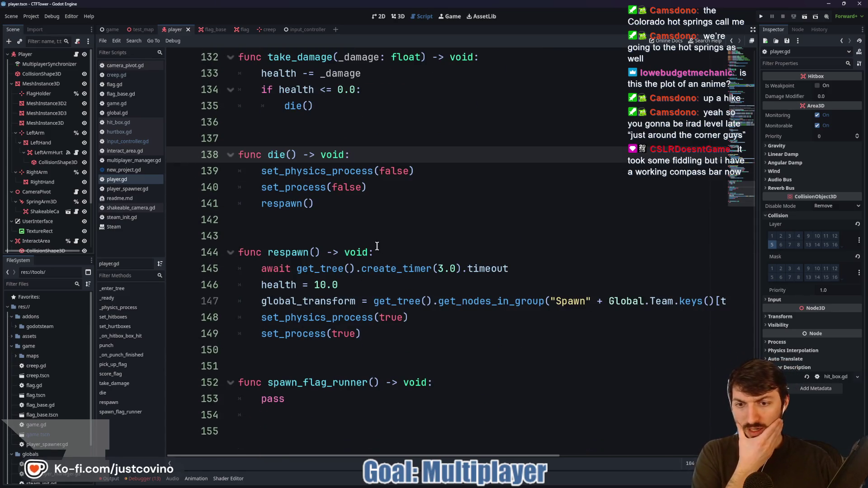
pyautogui.scroll(6, 334, 335)
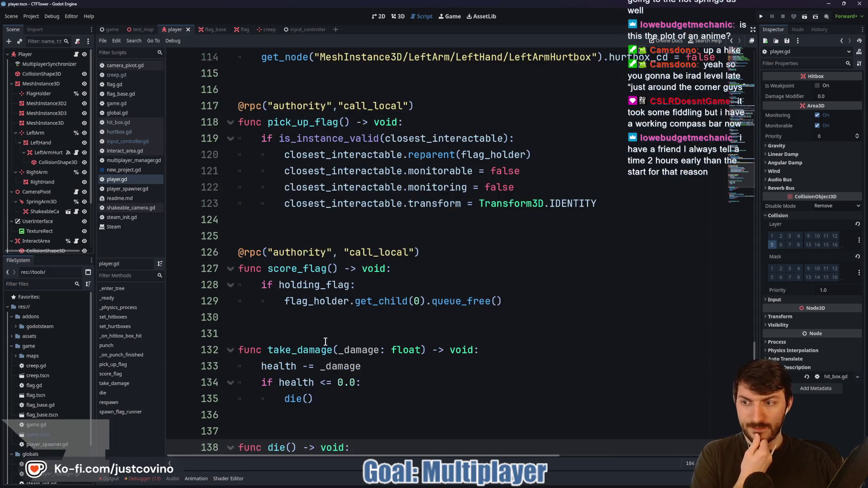
pyautogui.scroll(11, 325, 340)
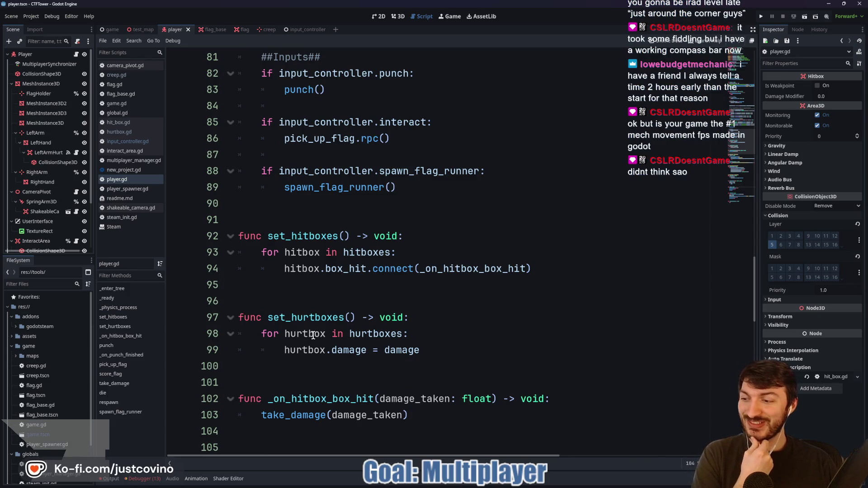
pyautogui.scroll(4, 348, 321)
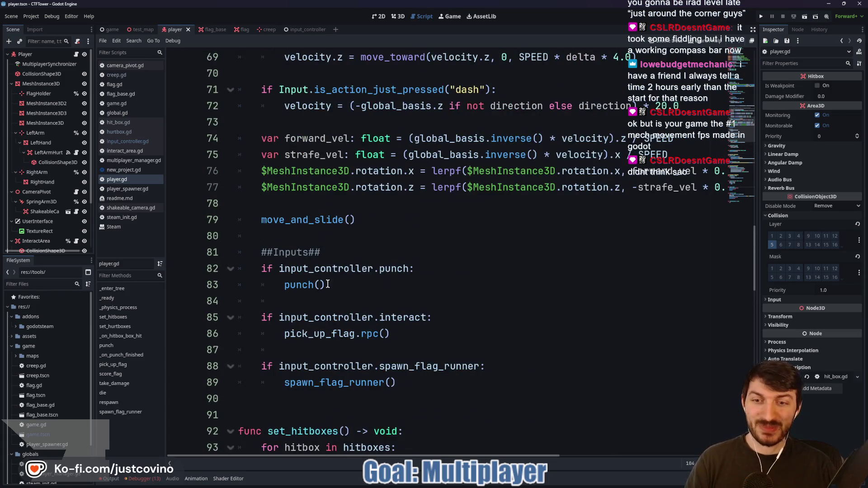
pyautogui.click(327, 299)
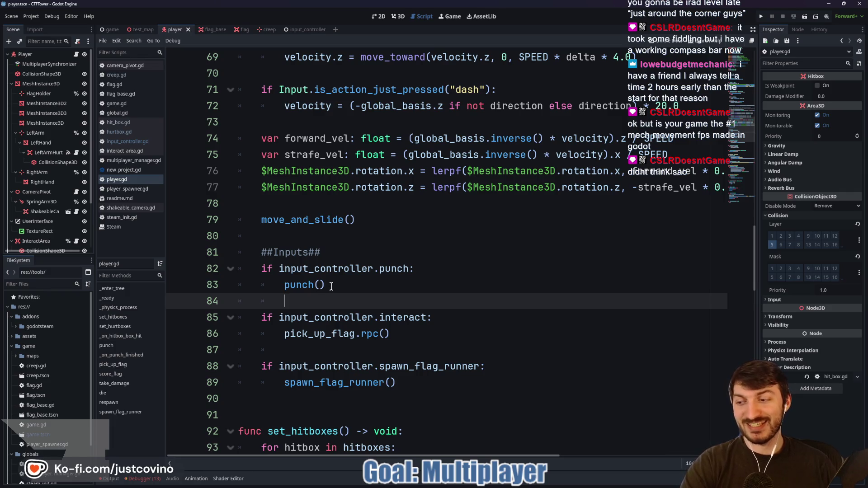
pyautogui.scroll(-2, 331, 286)
pyautogui.scroll(2, 375, 284)
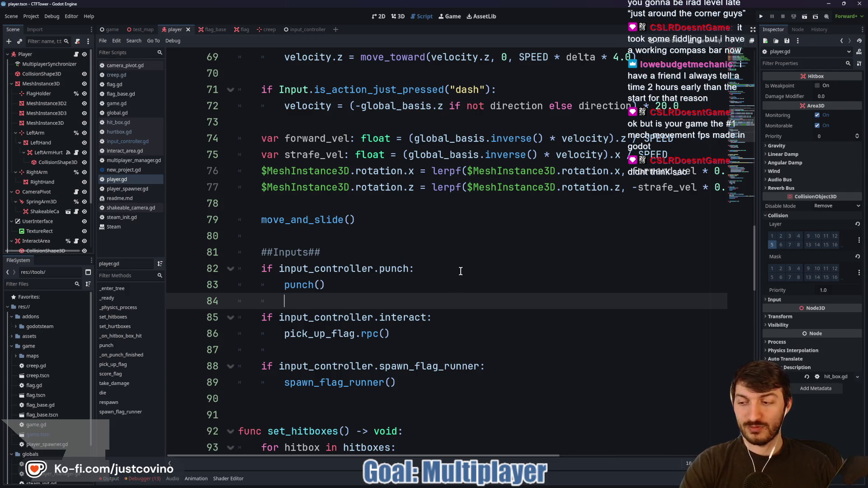
pyautogui.click(459, 271)
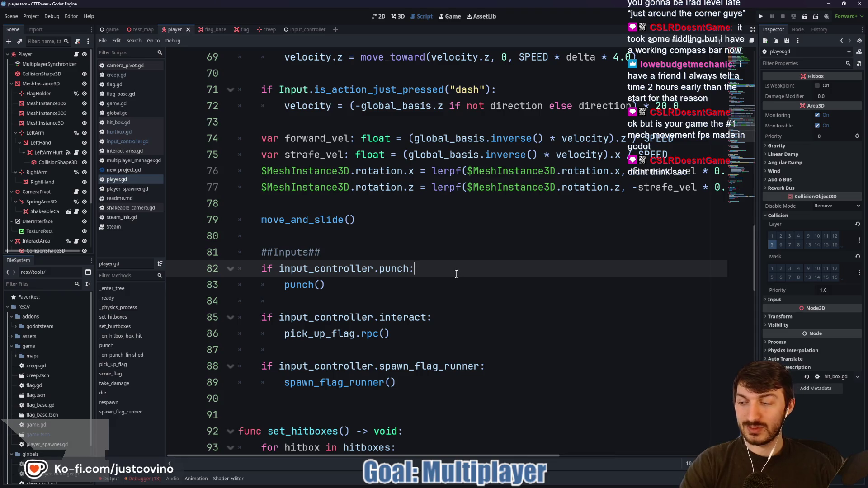
pyautogui.click(362, 236)
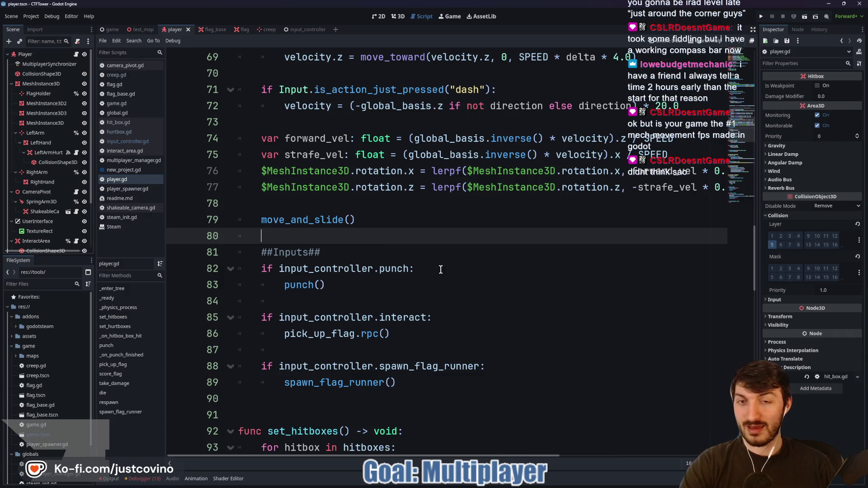
pyautogui.scroll(15, 441, 270)
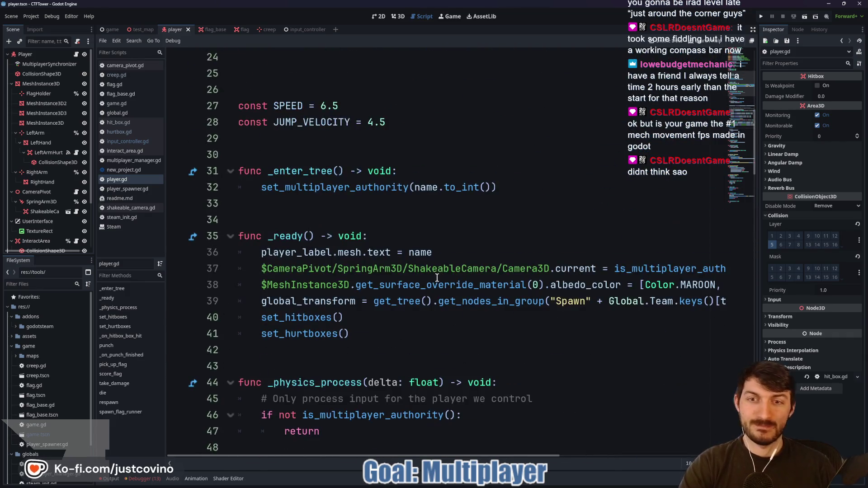
# Review the top of player.gd, placing the caret on empty lines 8 and 14
pyautogui.scroll(4, 438, 277)
pyautogui.click(374, 269)
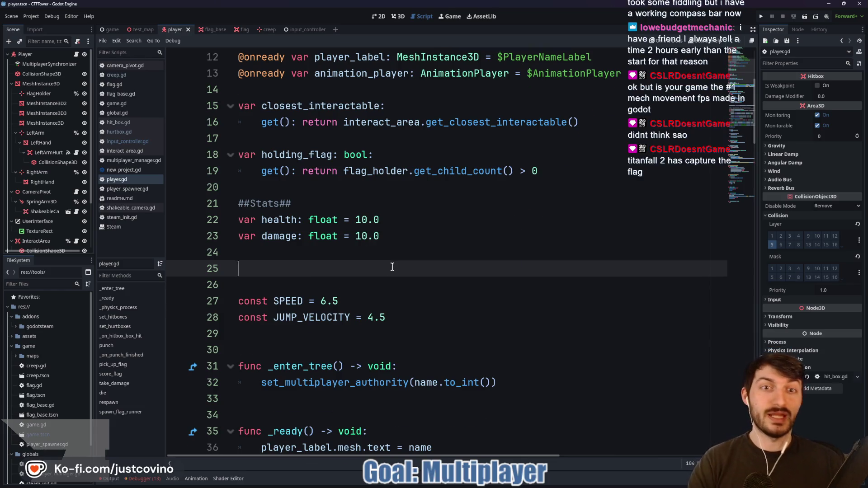
pyautogui.scroll(3, 389, 271)
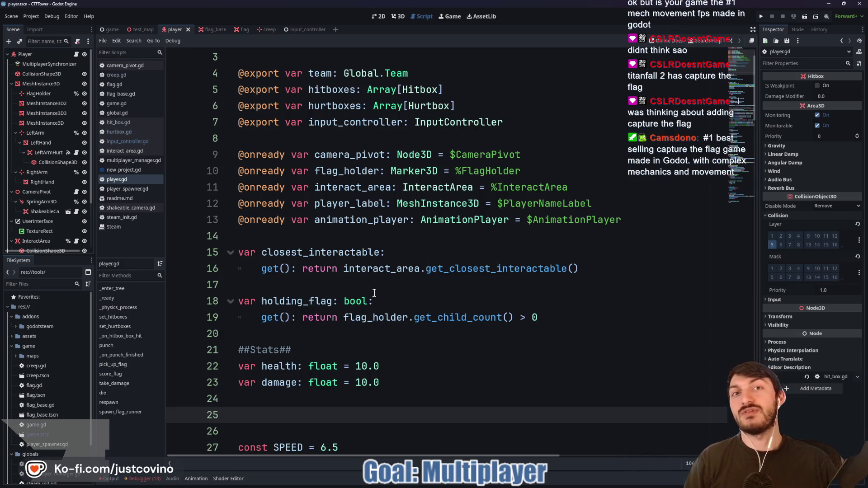
pyautogui.scroll(1, 407, 252)
pyautogui.click(322, 172)
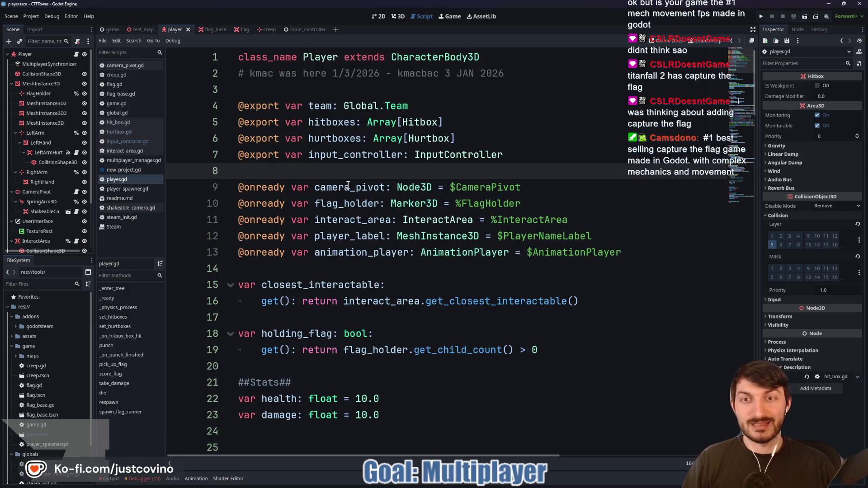
pyautogui.moveTo(375, 122)
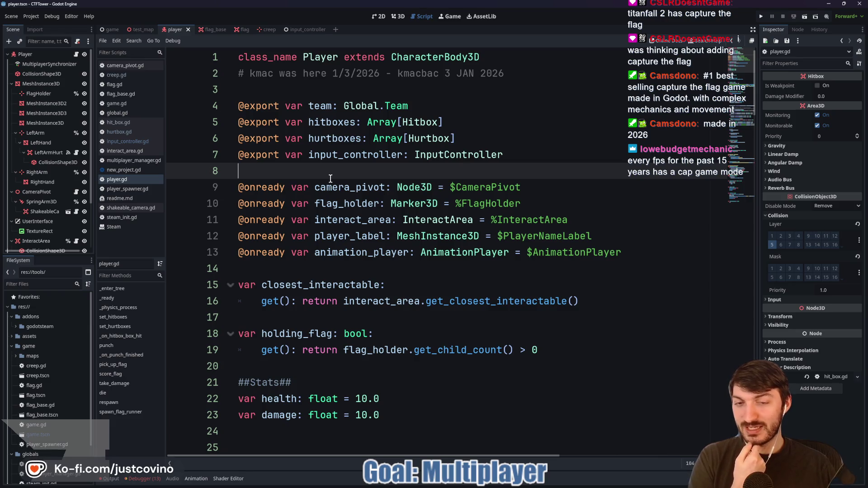
pyautogui.scroll(-1, 330, 179)
pyautogui.click(329, 220)
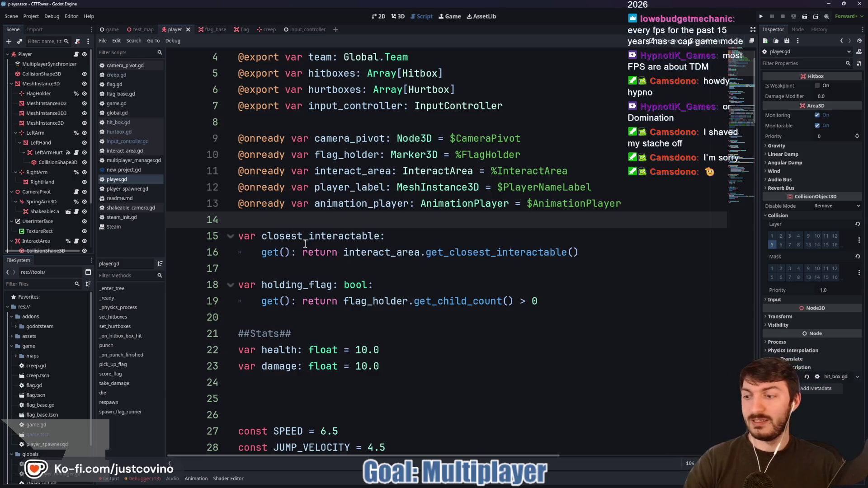
# Delete the extra blank line 25 below the stats and switch to the test_map scene
pyautogui.scroll(-1, 364, 216)
pyautogui.scroll(-6, 365, 217)
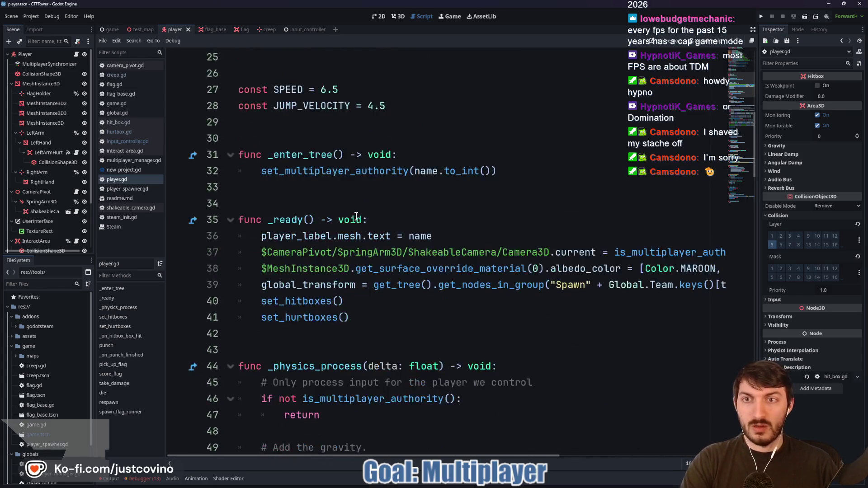
pyautogui.scroll(4, 270, 231)
pyautogui.click(279, 253)
pyautogui.press('BackSpace')
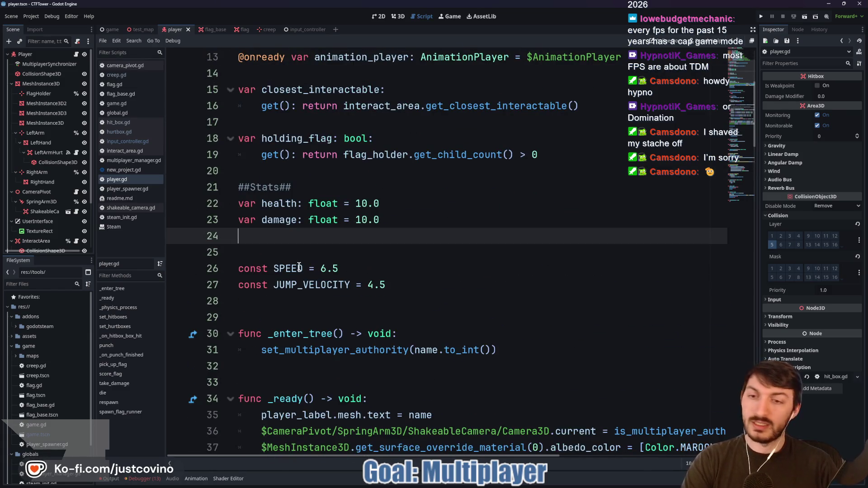
pyautogui.click(141, 29)
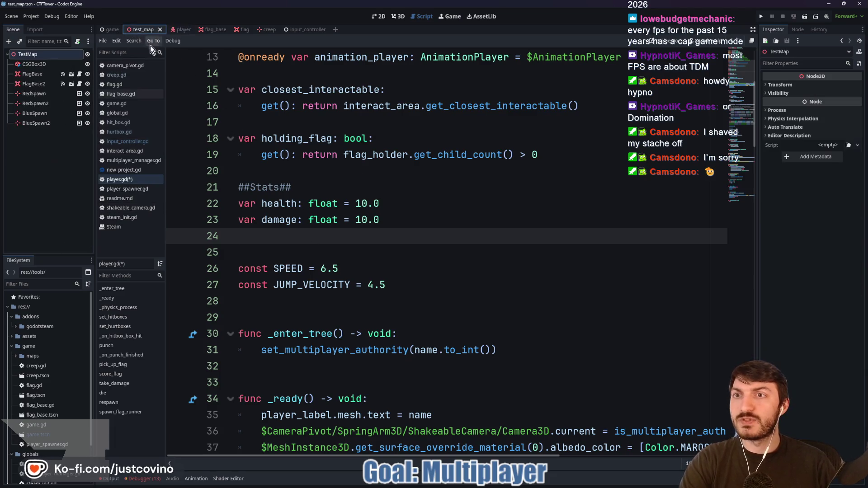
# Switch to the game scene and highlight every use of spawn_creep_wave in game.gd
pyautogui.click(119, 29)
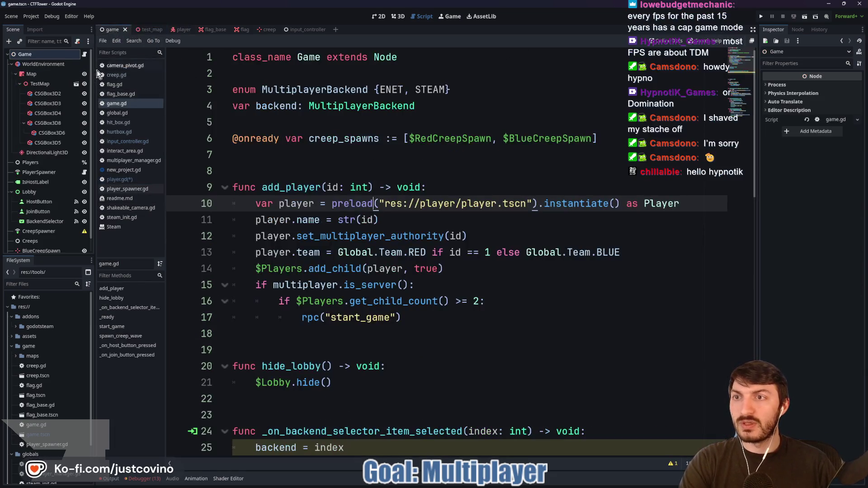
pyautogui.click(357, 171)
pyautogui.scroll(-7, 359, 175)
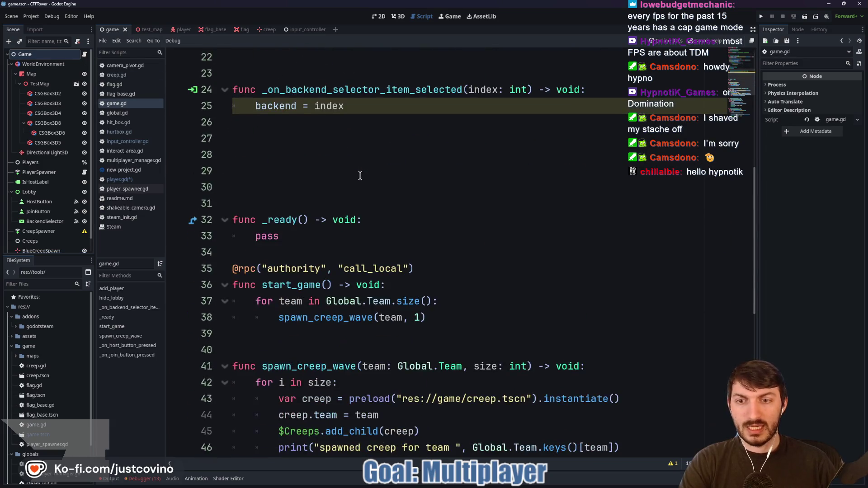
pyautogui.scroll(-5, 351, 171)
pyautogui.scroll(2, 347, 173)
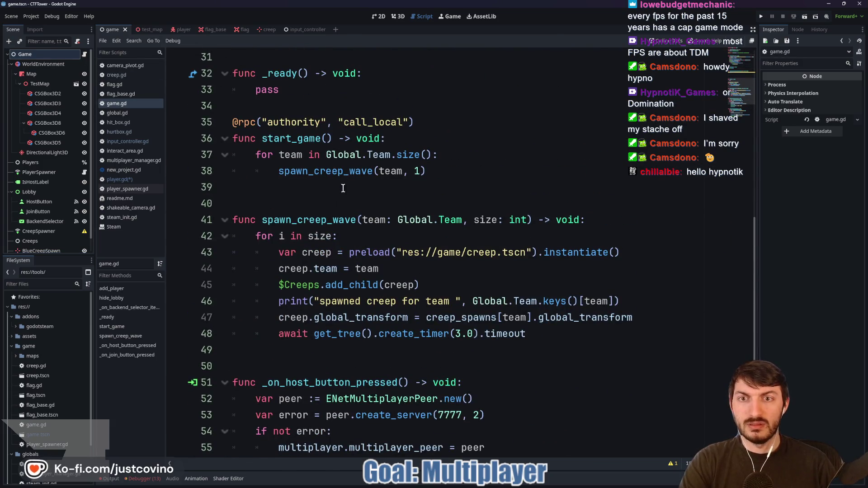
pyautogui.doubleClick(328, 172)
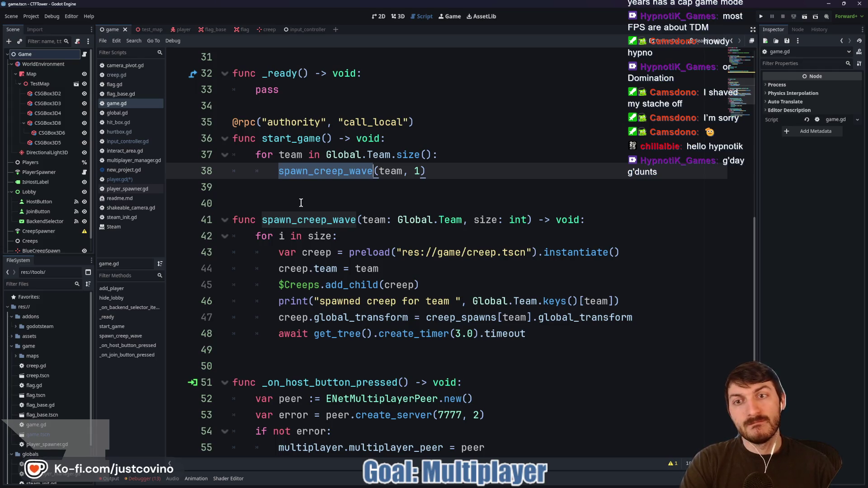
pyautogui.scroll(9, 300, 203)
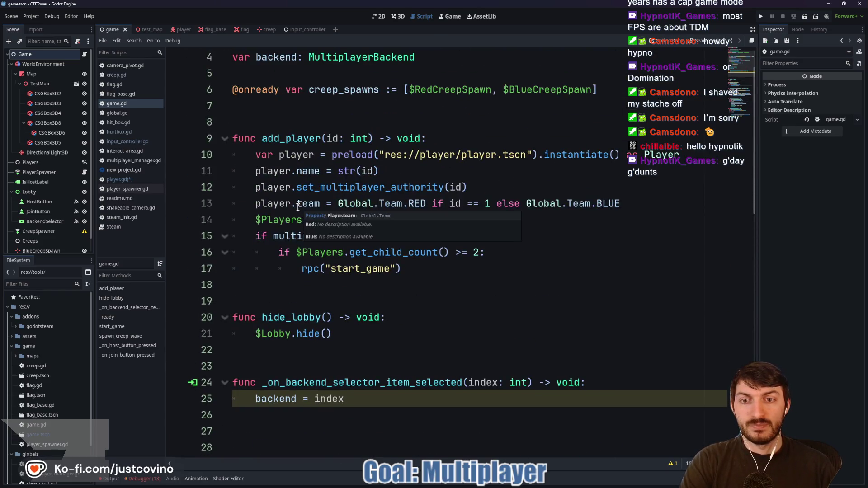
pyautogui.scroll(-9, 300, 208)
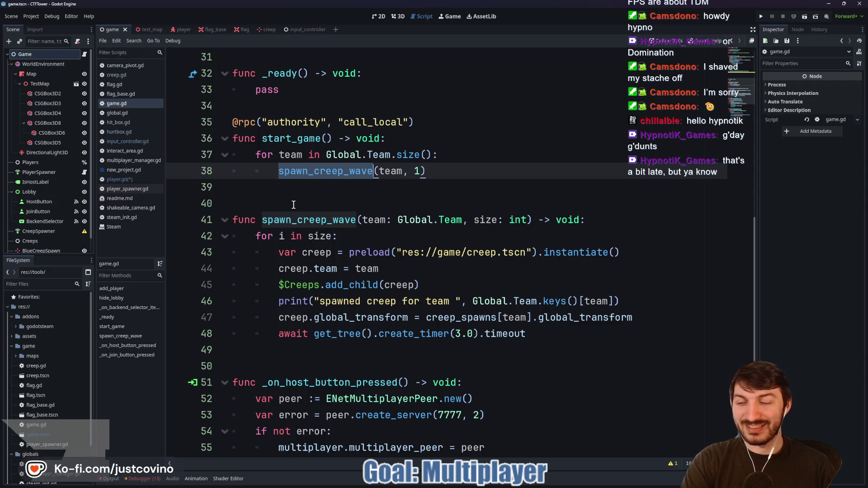
pyautogui.click(347, 203)
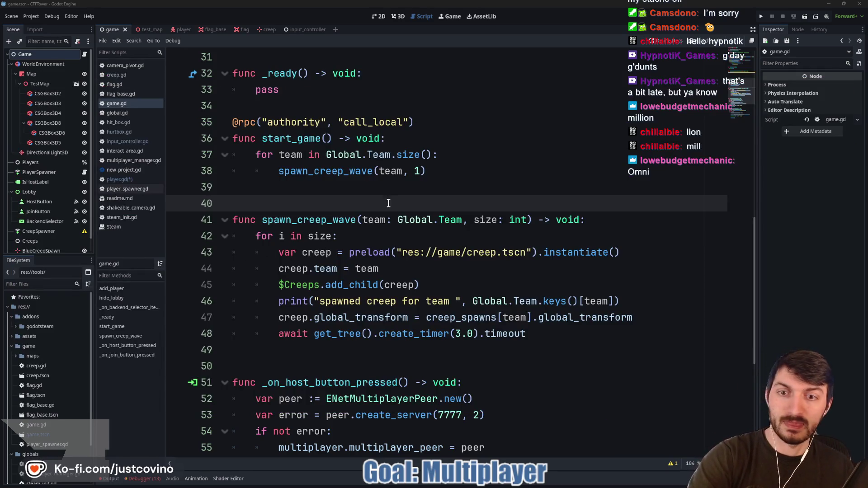
pyautogui.click(388, 204)
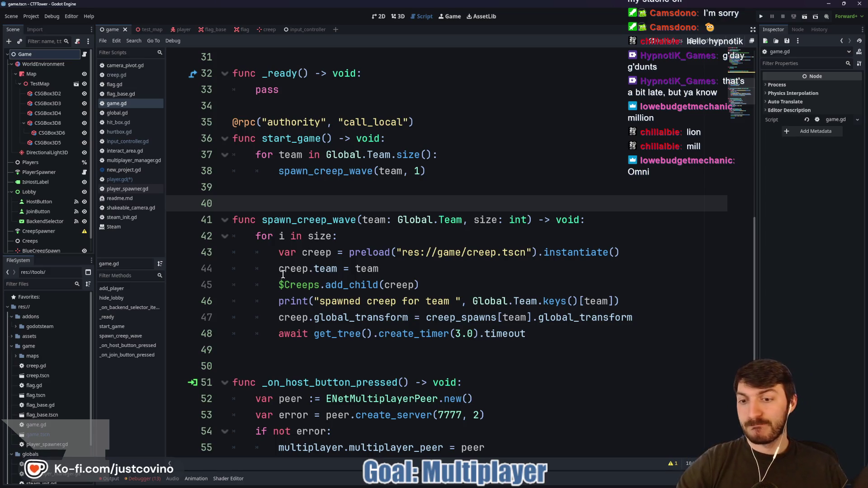
# Inspect the CreepSpawner node's MultiplayerSpawner settings in the Inspector
pyautogui.scroll(10, 324, 219)
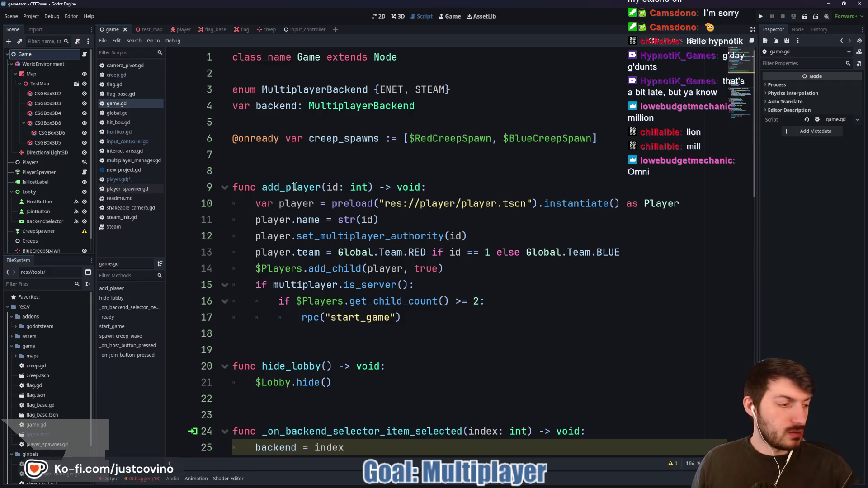
pyautogui.click(49, 230)
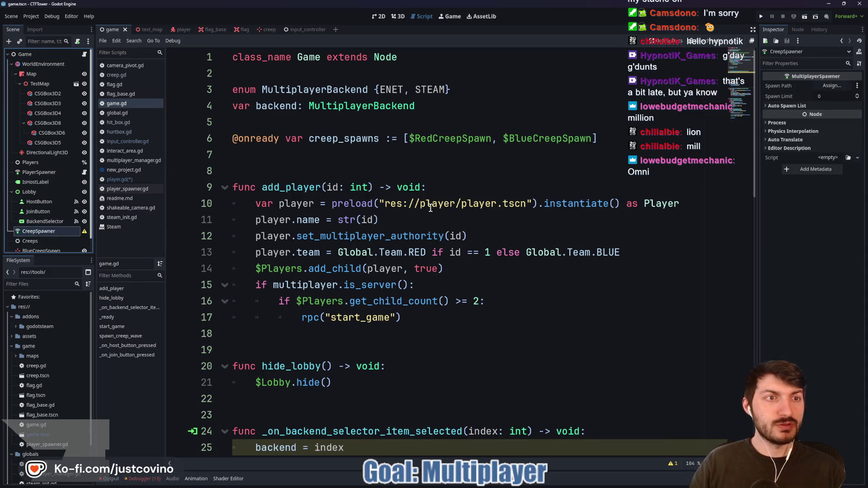
pyautogui.scroll(-1, 45, 206)
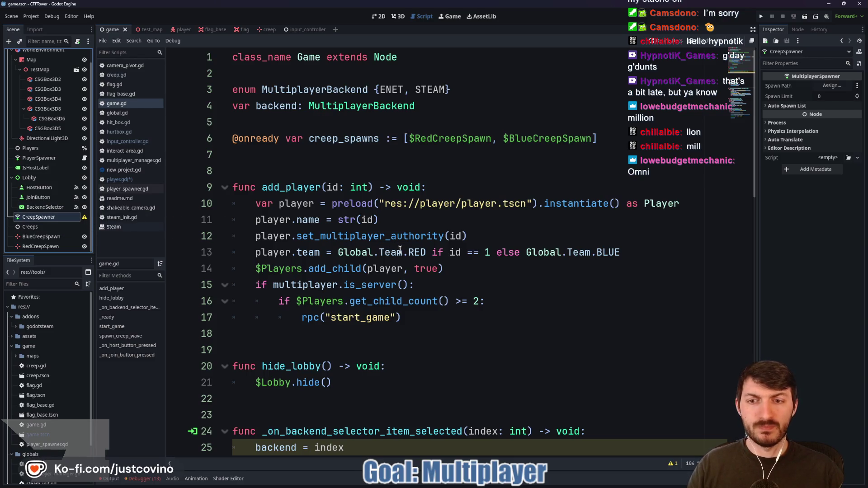
pyautogui.click(795, 108)
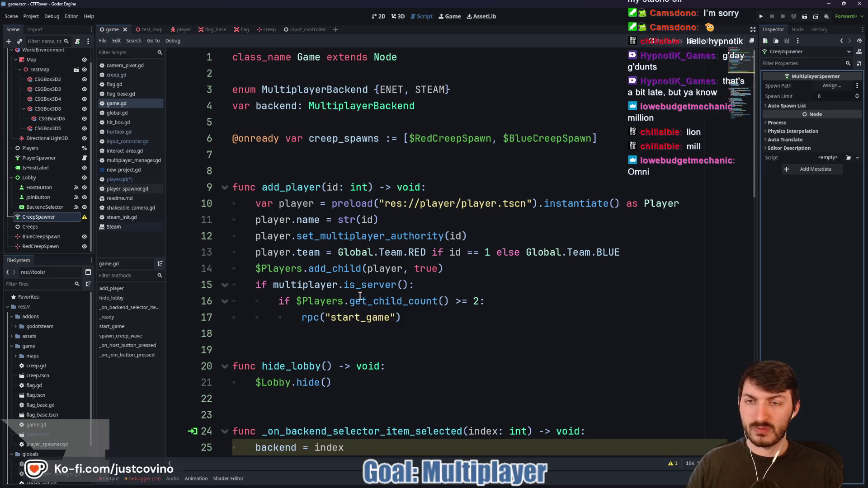
# Insert a blank line after hide_lobby() in _on_host_button_pressed
pyautogui.scroll(-10, 330, 170)
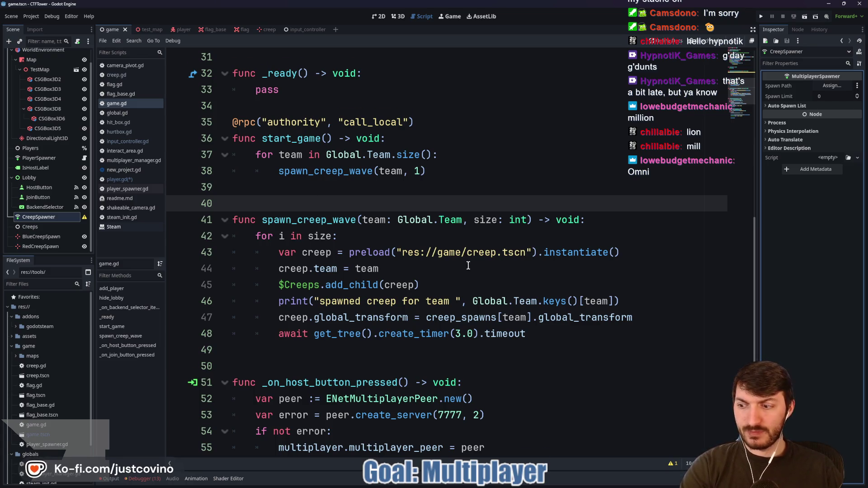
pyautogui.scroll(-2, 467, 265)
pyautogui.scroll(-2, 365, 268)
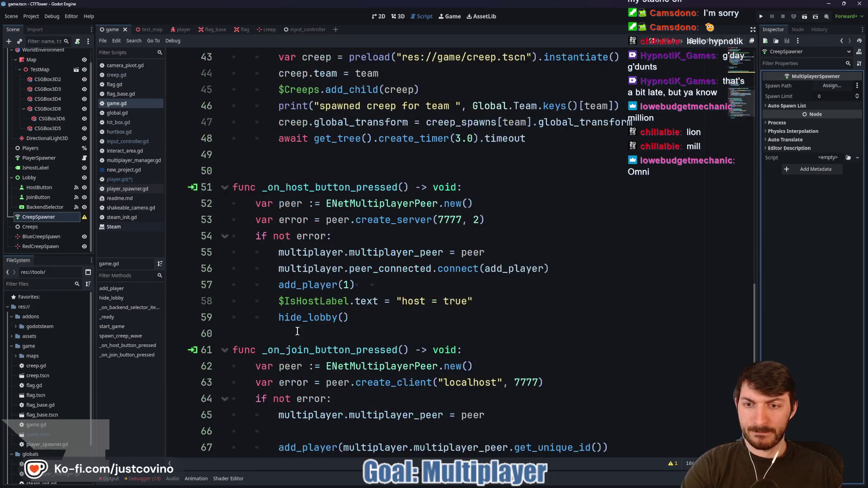
pyautogui.click(283, 337)
pyautogui.press('Return')
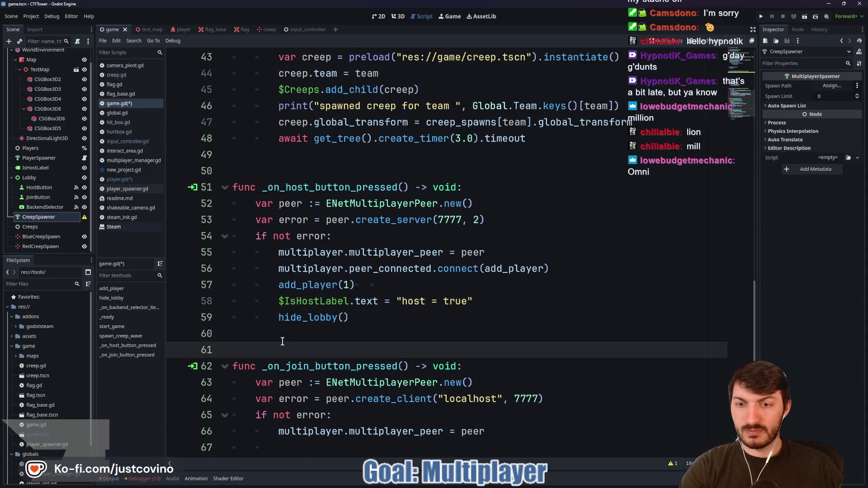
# Select the Creeps node reference on line 45, then open player.tscn and player.gd
pyautogui.scroll(4, 388, 309)
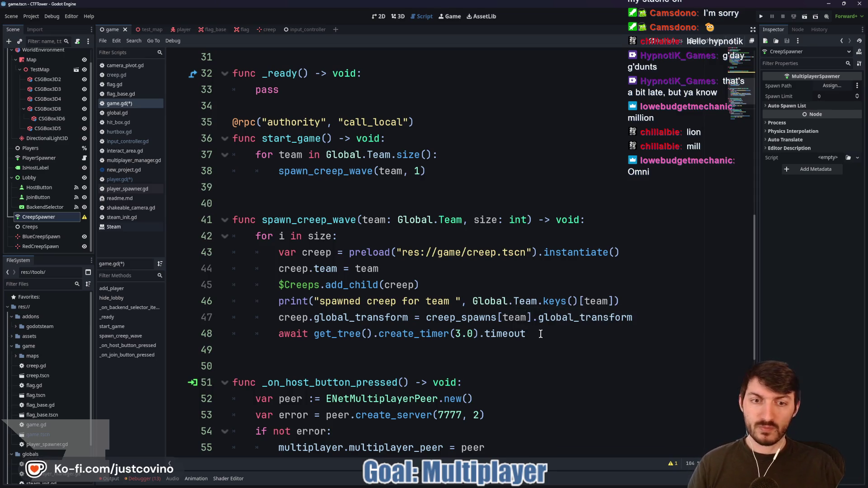
pyautogui.doubleClick(311, 284)
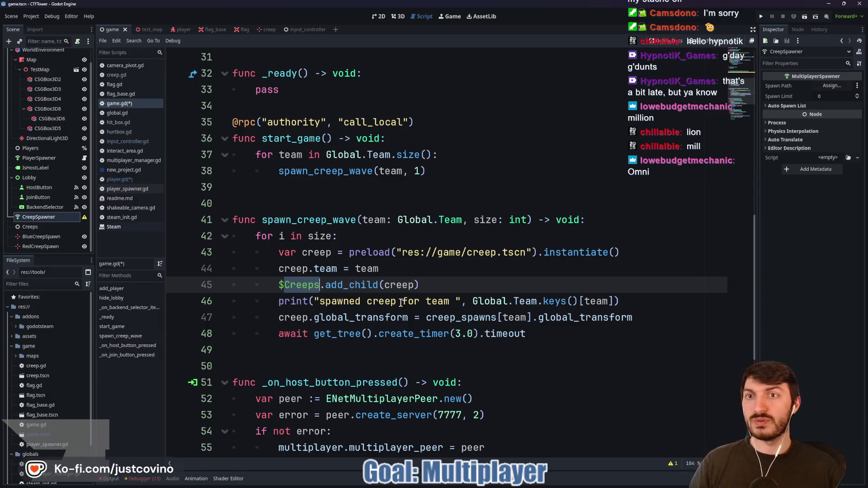
pyautogui.click(181, 31)
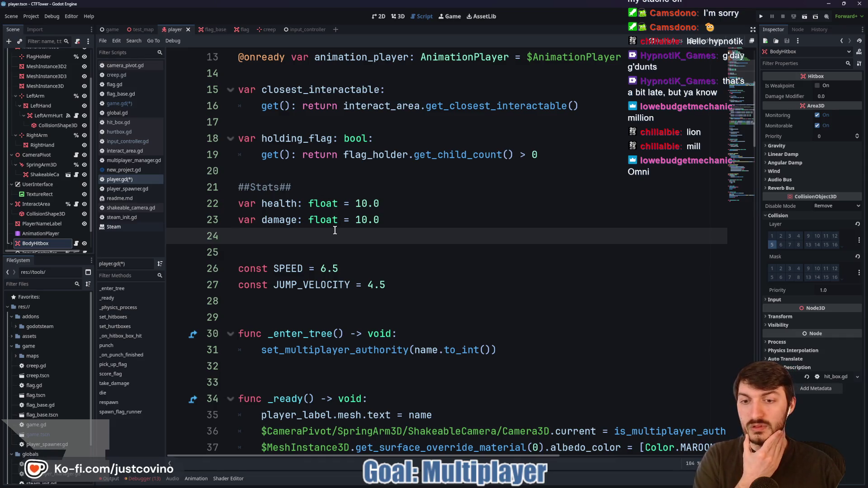
# Scroll down through player.gd to the spawn_flag_runner function
pyautogui.scroll(-6, 337, 229)
pyautogui.scroll(-5, 335, 231)
pyautogui.scroll(-16, 362, 260)
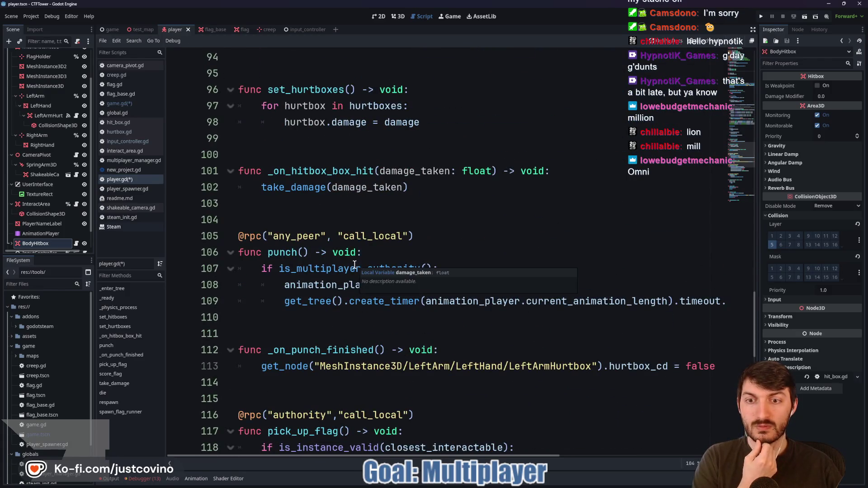
pyautogui.scroll(-3, 349, 269)
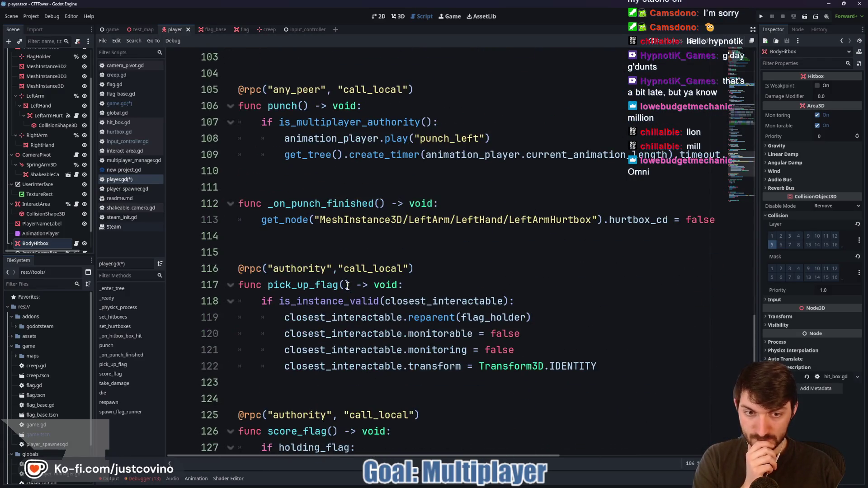
pyautogui.scroll(-4, 347, 286)
pyautogui.scroll(-3, 346, 286)
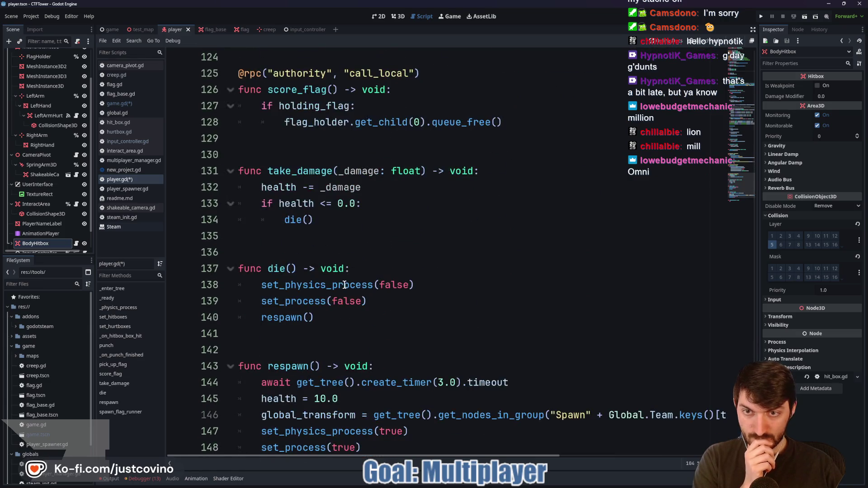
pyautogui.scroll(-2, 344, 284)
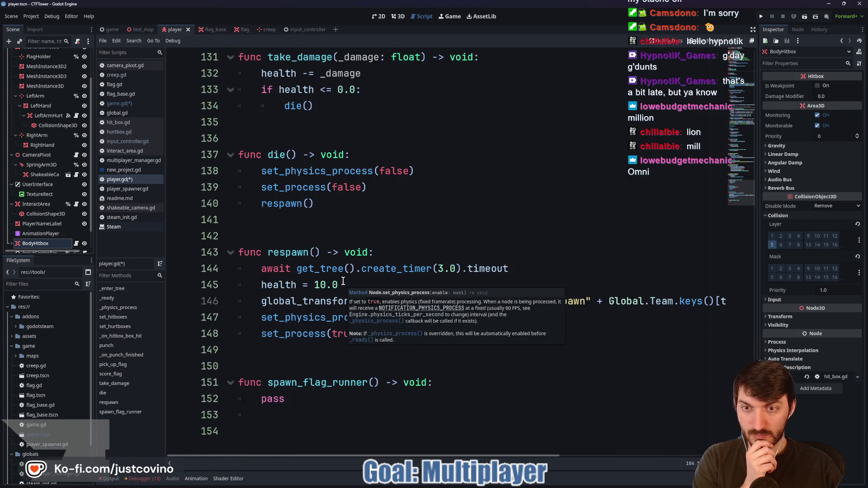
# Select spawn_flag_runner's placeholder 'pass', then return to game.gd at its top
pyautogui.click(308, 392)
pyautogui.hotkey('shift', 'Home')
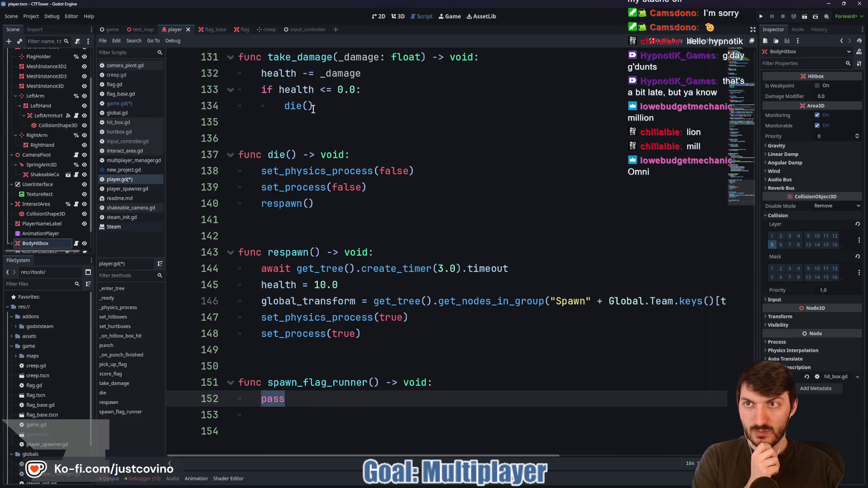
pyautogui.click(113, 30)
pyautogui.scroll(10, 397, 259)
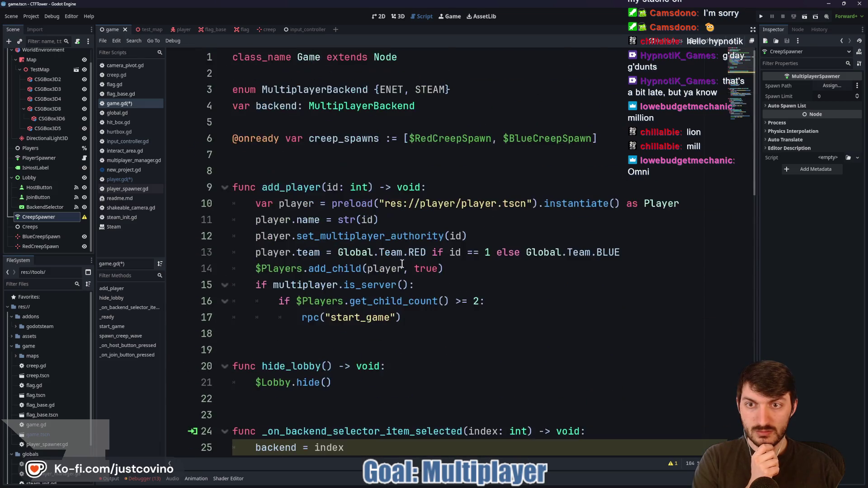
# Highlight add_player in game.gd and check line 11, then switch back to player.gd
pyautogui.doubleClick(297, 186)
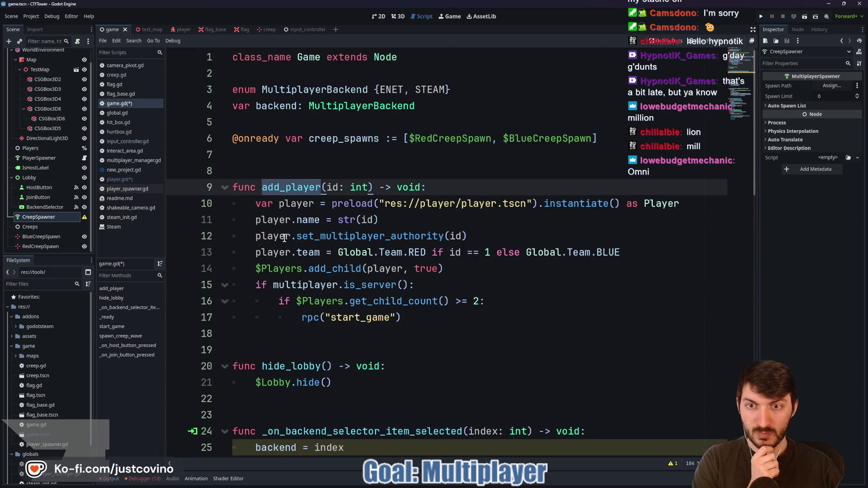
pyautogui.moveTo(273, 220)
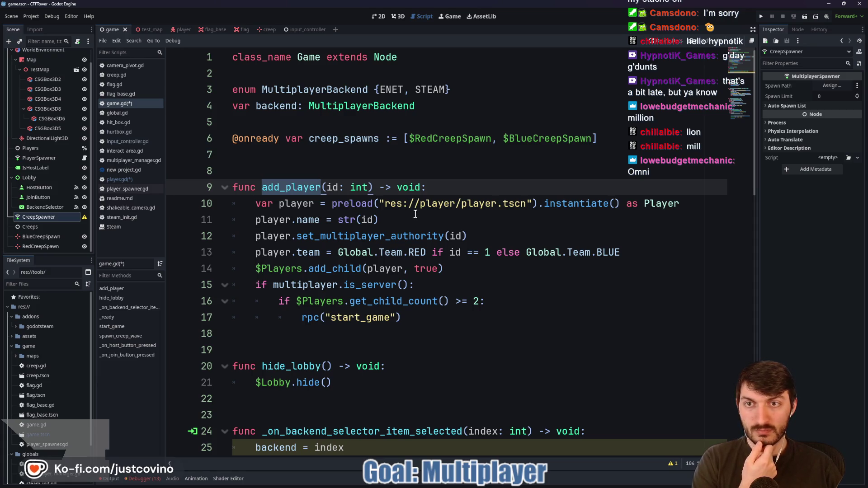
pyautogui.click(412, 214)
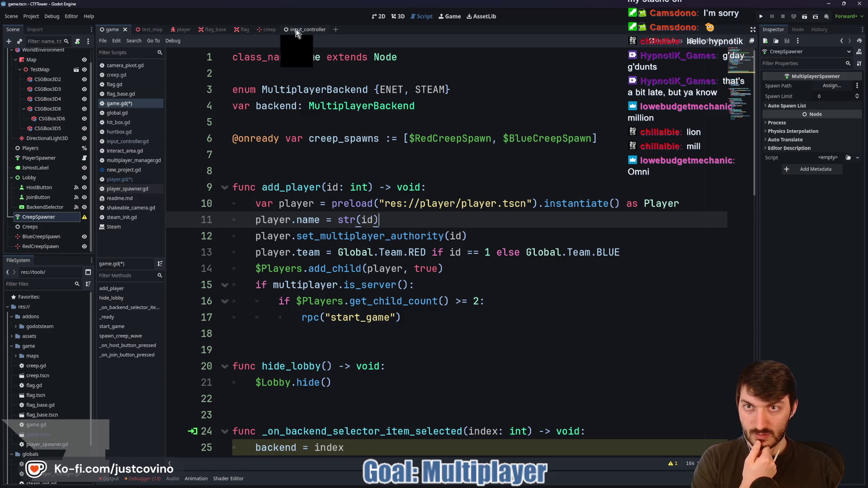
pyautogui.click(183, 29)
pyautogui.rightClick(346, 324)
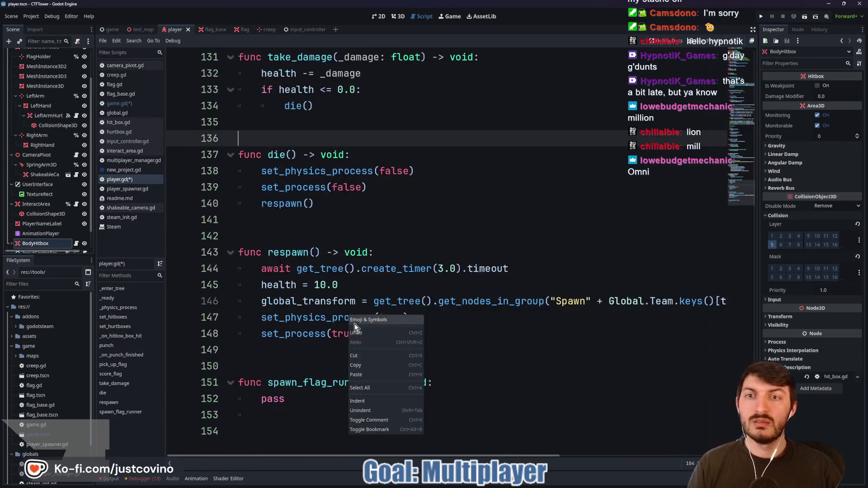
# Start a new signal declaration on line 29 below the constants, beginning with its team parameter
pyautogui.scroll(20, 320, 305)
pyautogui.scroll(18, 320, 306)
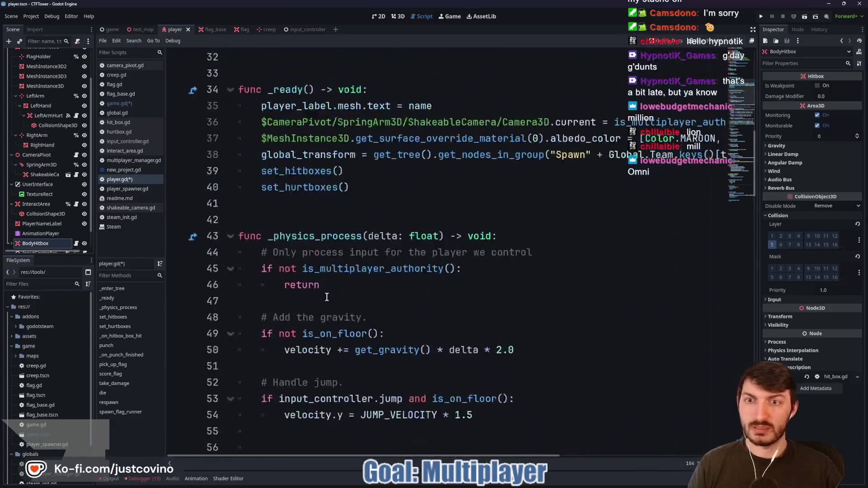
pyautogui.scroll(-1, 299, 283)
pyautogui.click(300, 283)
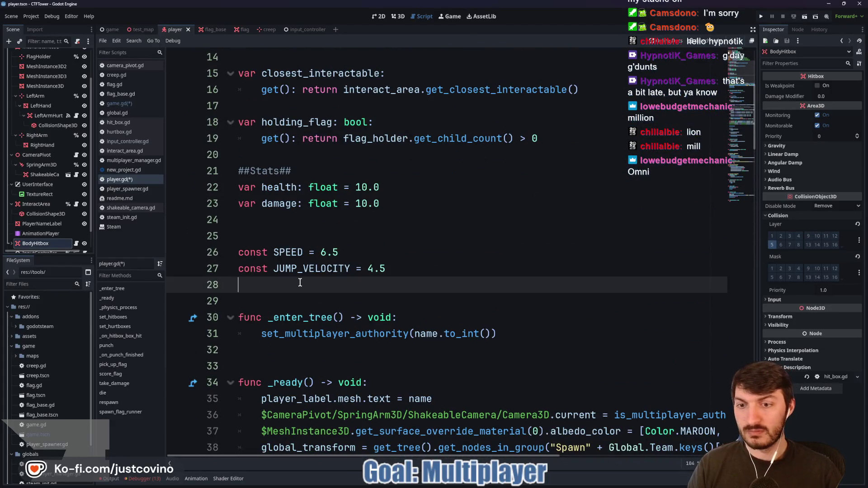
pyautogui.press('Return')
pyautogui.press('Return')
pyautogui.press('Up')
pyautogui.write('signal')
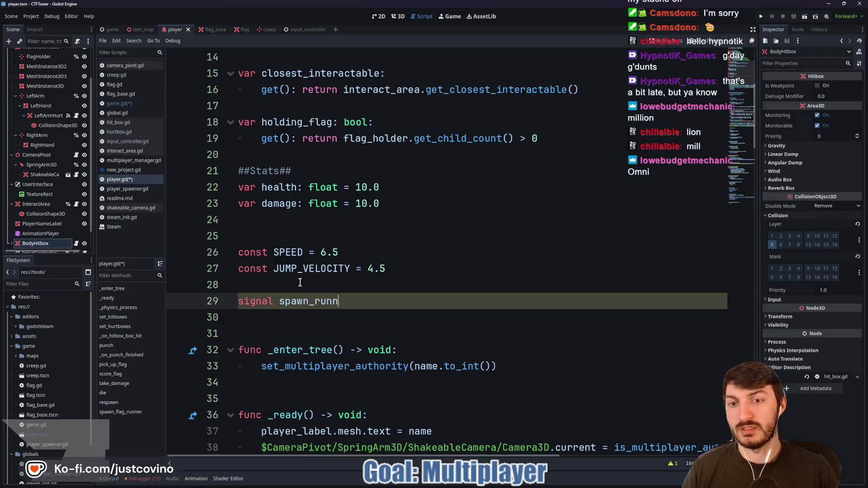
pyautogui.scroll(-20, 299, 282)
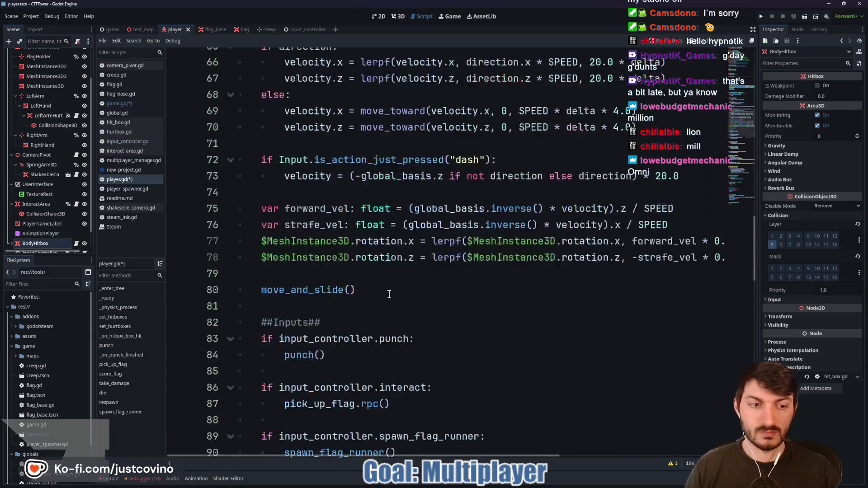
pyautogui.scroll(-11, 378, 302)
pyautogui.click(316, 394)
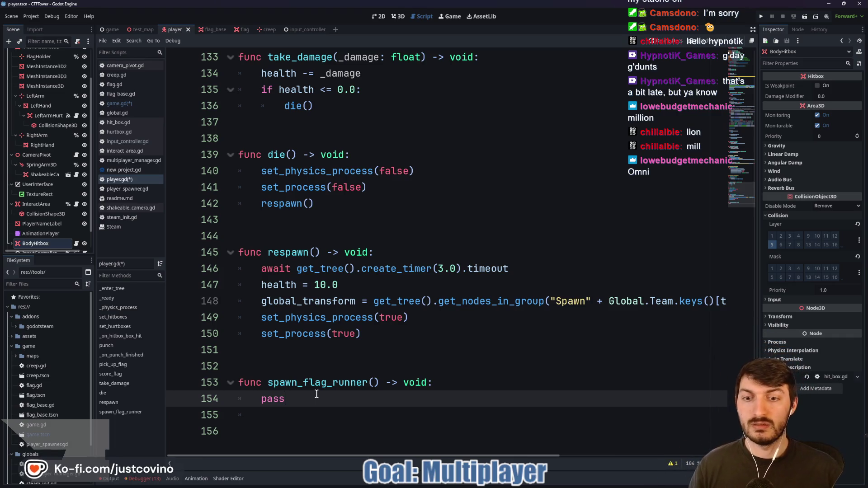
pyautogui.scroll(20, 383, 360)
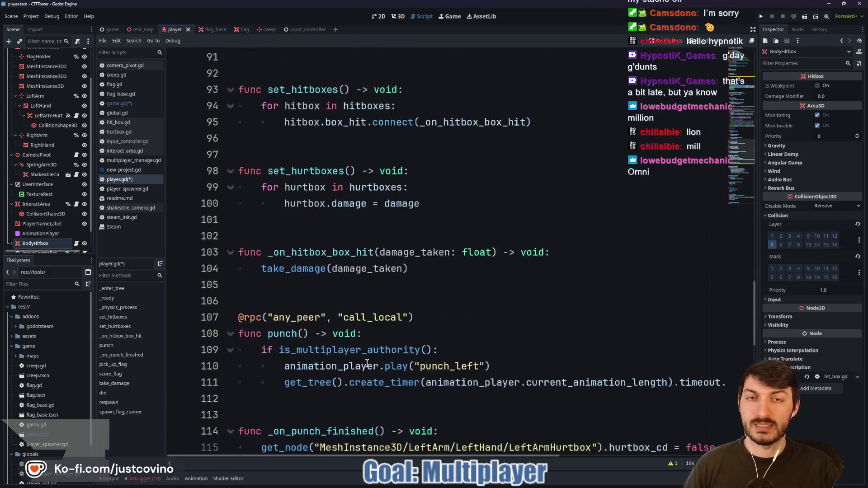
pyautogui.scroll(8, 367, 344)
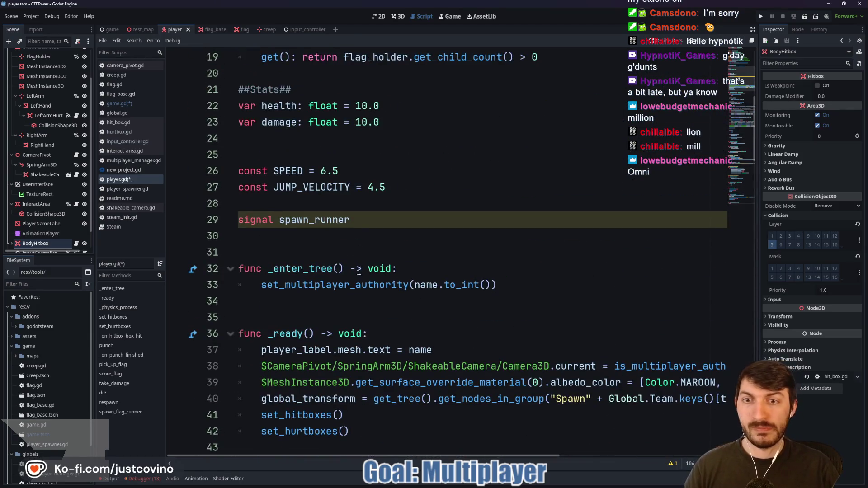
pyautogui.write('(team')
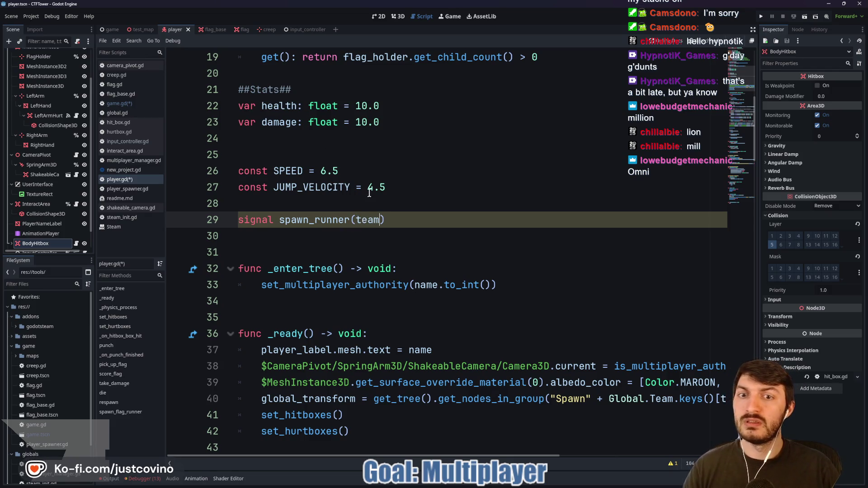
# Glance through game.gd, then jump back to the new signal line in player.gd
pyautogui.click(112, 30)
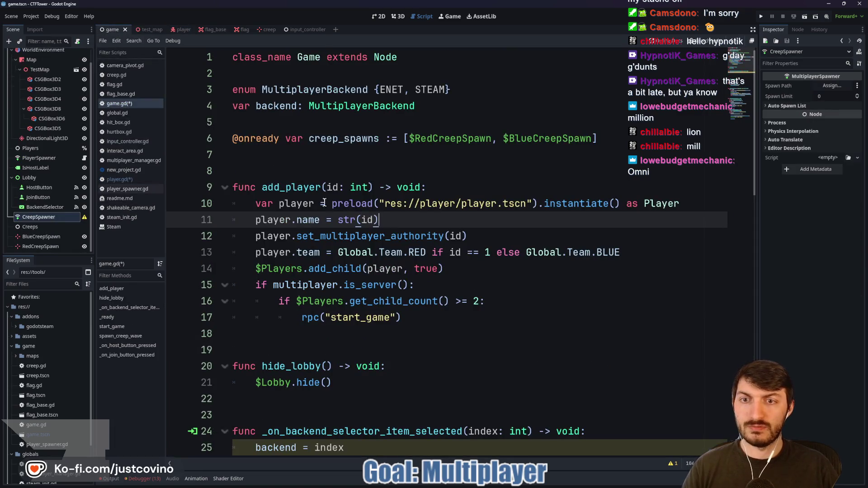
pyautogui.scroll(-6, 323, 200)
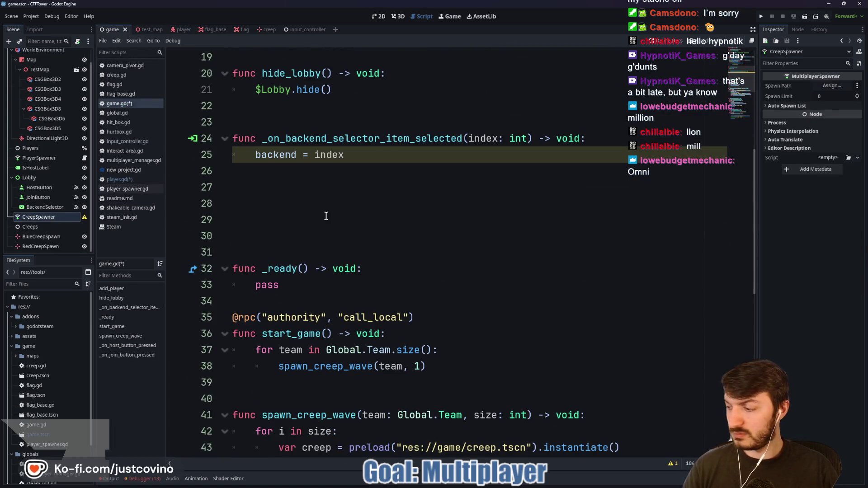
pyautogui.scroll(-1, 294, 288)
pyautogui.scroll(-2, 293, 288)
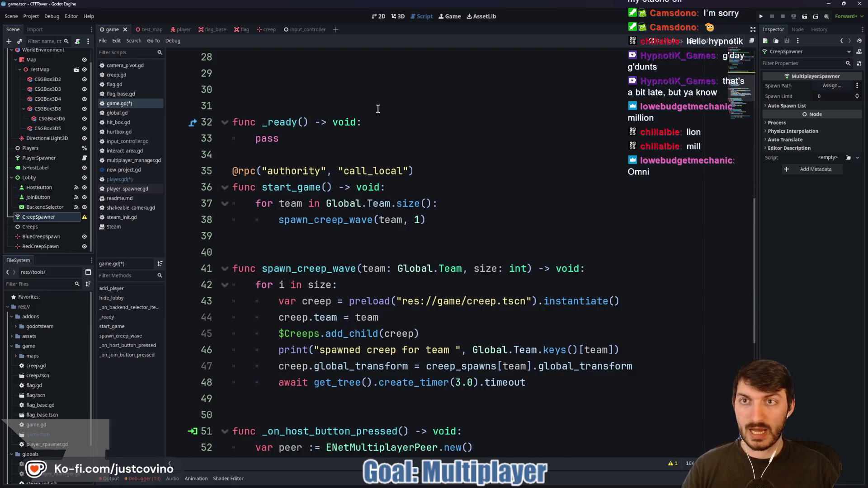
pyautogui.hotkey('alt', 'Left')
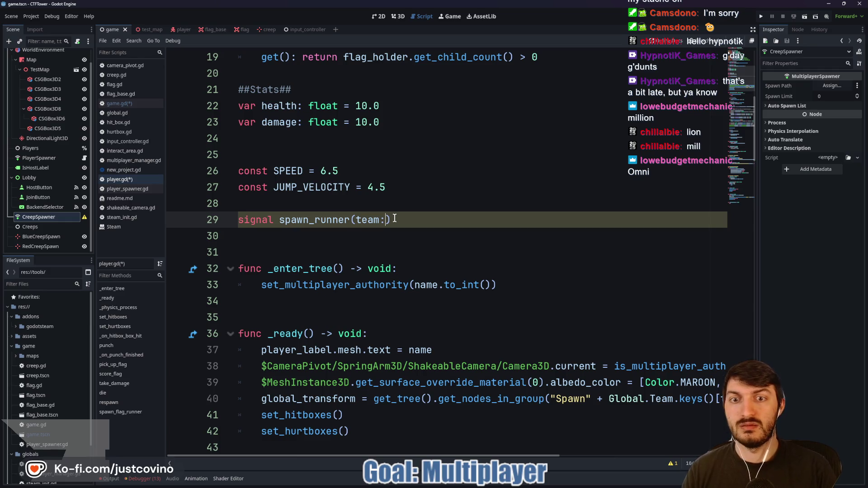
# Complete the parameters so the signal reads spawn_runner(team: Global.Team, amount: int)
pyautogui.write('Tea')
pyautogui.press('BackSpace')
pyautogui.press('BackSpace')
pyautogui.press('Escape')
pyautogui.scroll(6, 378, 240)
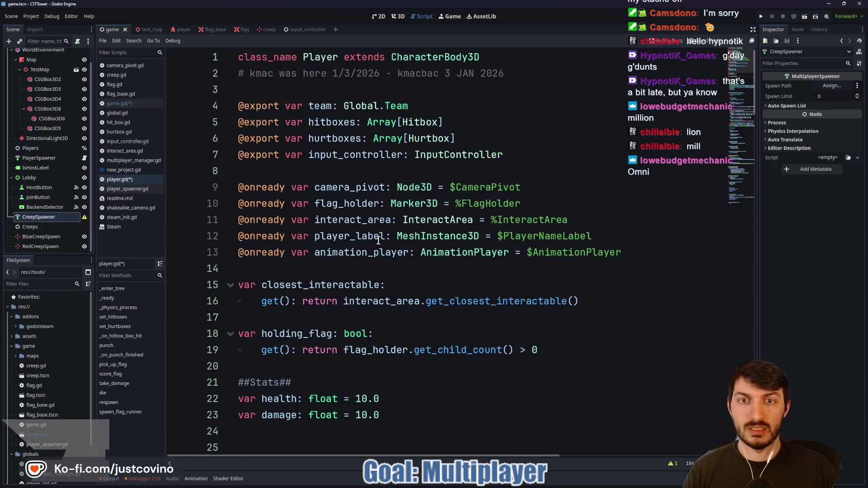
pyautogui.scroll(-6, 392, 180)
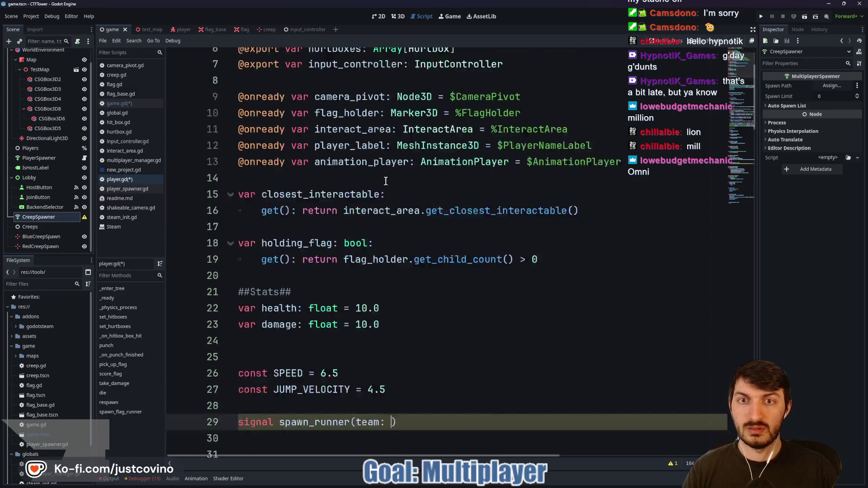
pyautogui.write('Global.')
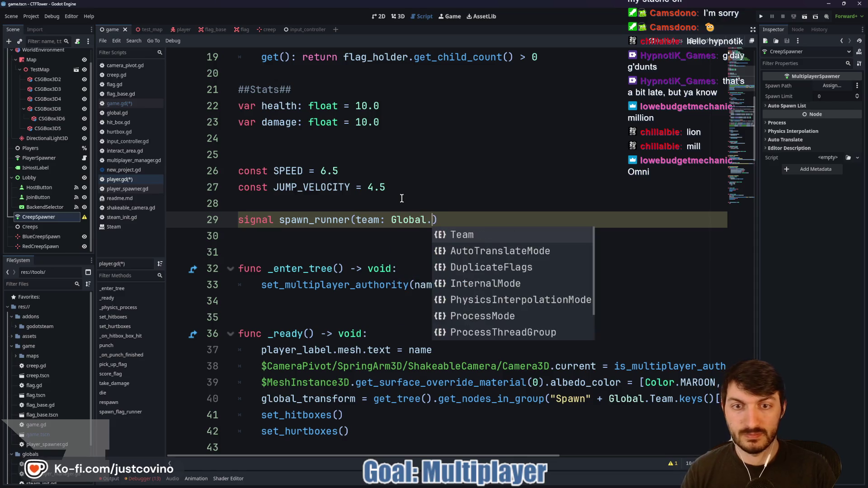
pyautogui.press('Return')
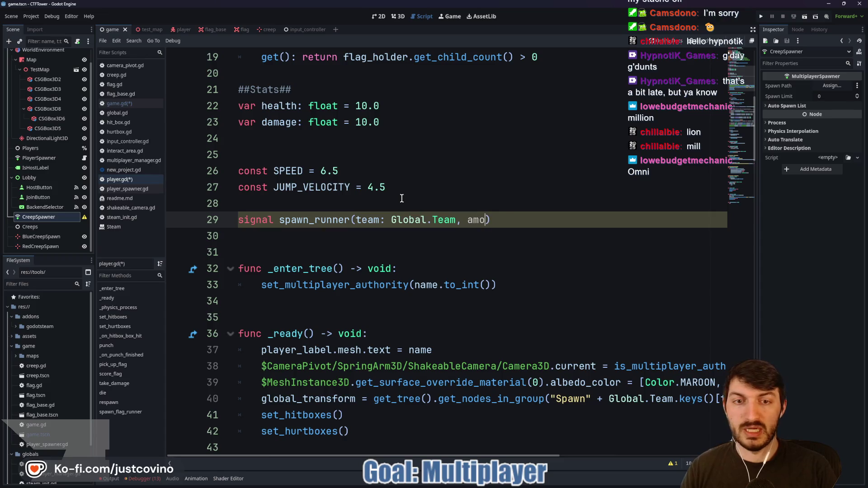
pyautogui.write(': int')
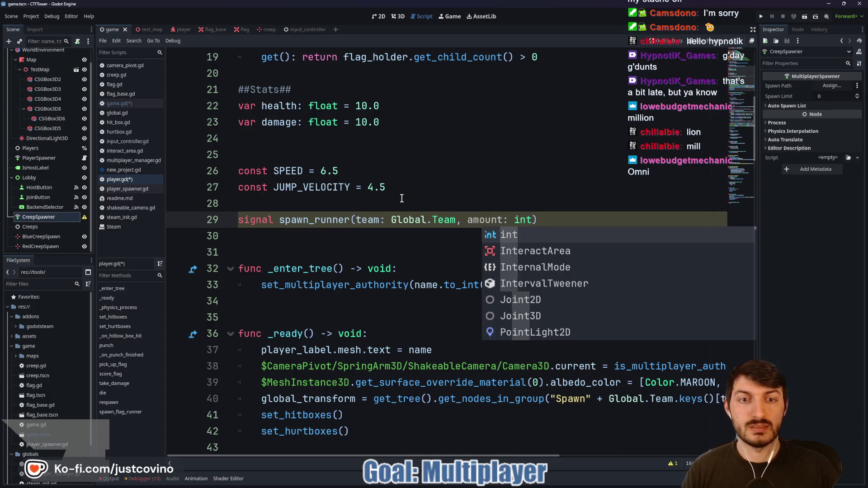
pyautogui.press('Escape')
pyautogui.scroll(-20, 434, 242)
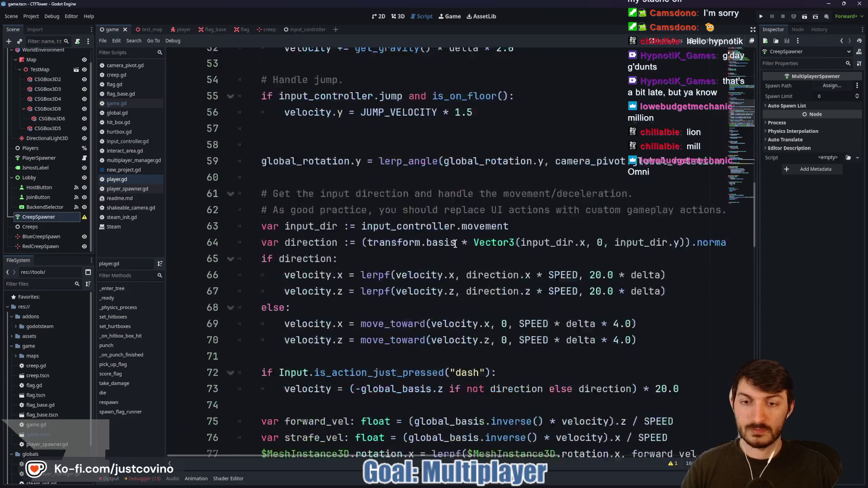
# Replace spawn_flag_runner's placeholder pass with spawn_runner.emit(team, 1) and save player.gd
pyautogui.scroll(-15, 447, 249)
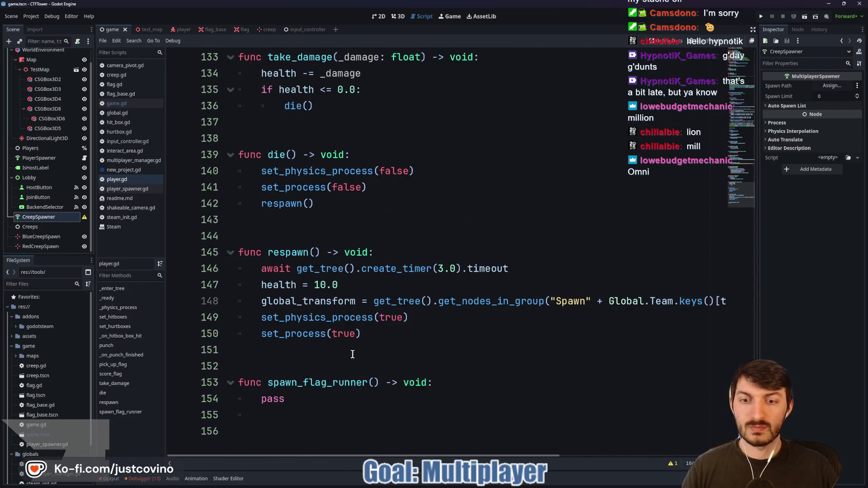
pyautogui.click(314, 398)
pyautogui.press('BackSpace')
pyautogui.press('BackSpace')
pyautogui.press('BackSpace')
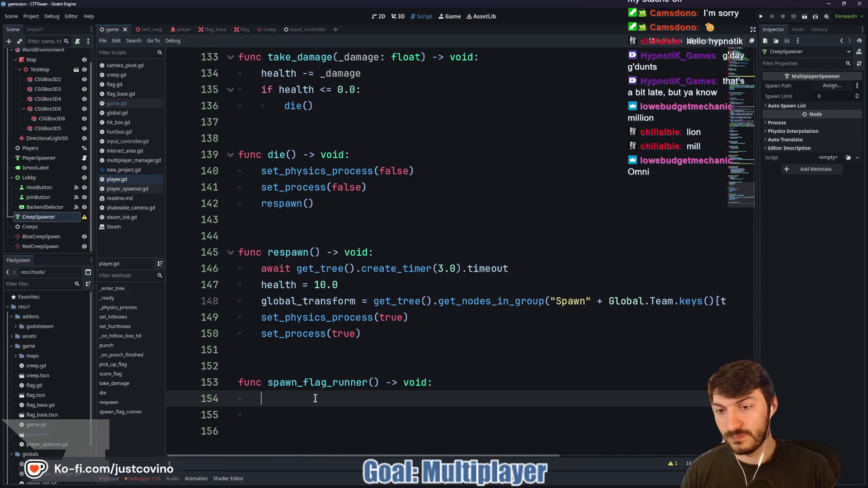
pyautogui.write('runn')
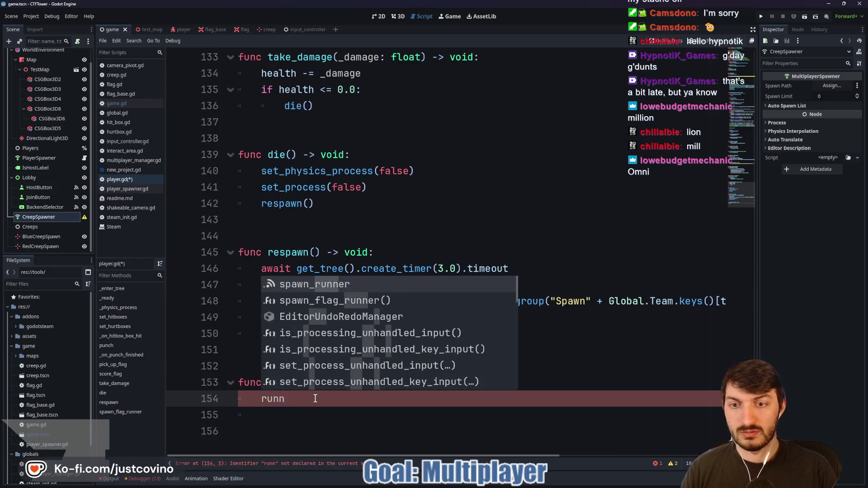
pyautogui.press('Return')
pyautogui.write('.emit(')
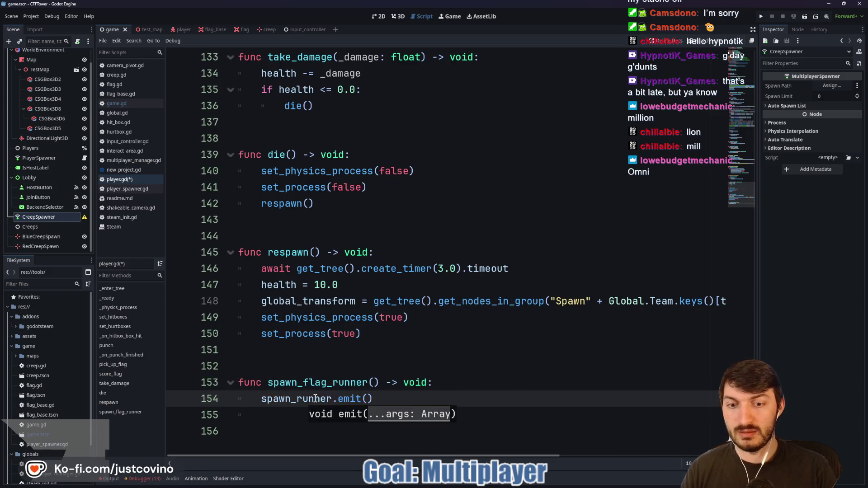
pyautogui.write('team, 1')
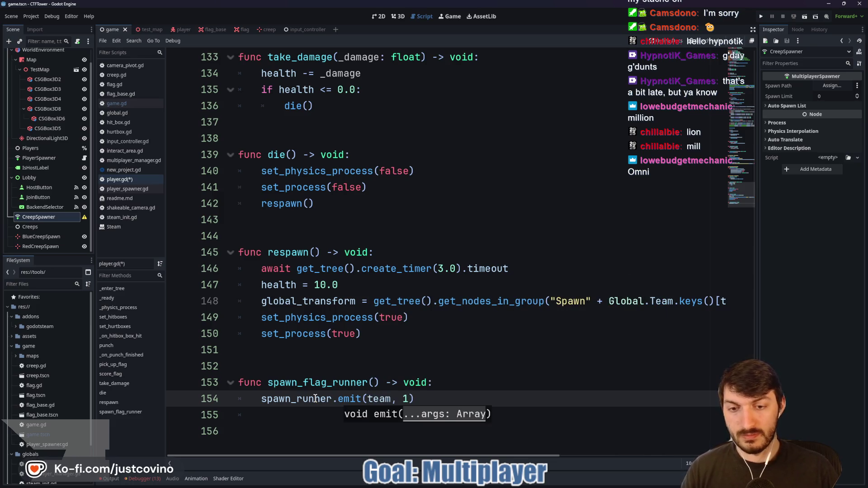
pyautogui.write(')')
pyautogui.hotkey('ctrl', 's')
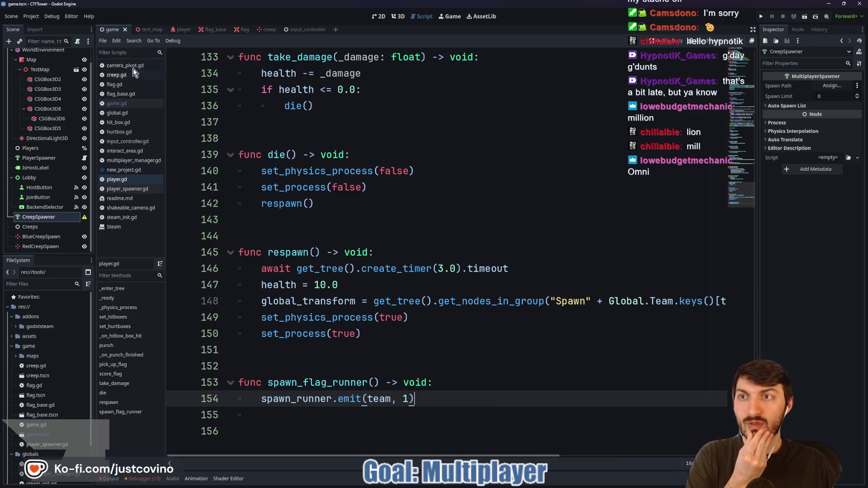
pyautogui.scroll(1, 54, 87)
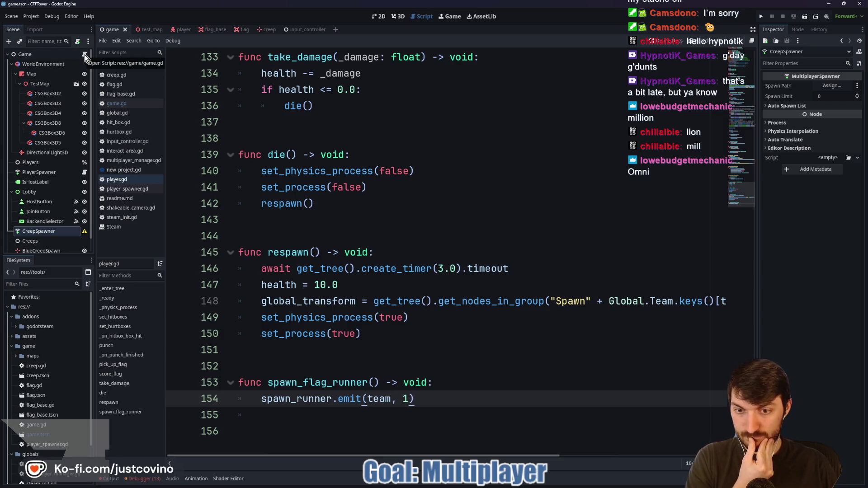
# Open game.gd and add player.spawn_runner.connect(_on_spawn_runner) below add_player's team line
pyautogui.click(85, 55)
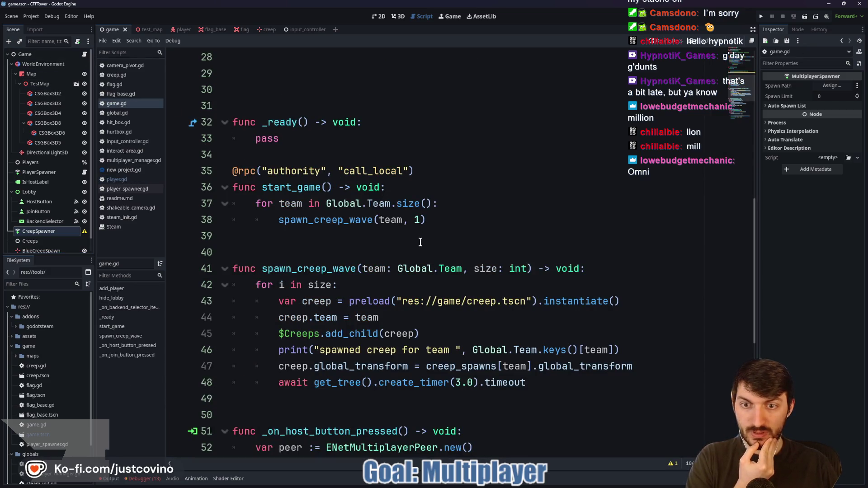
pyautogui.scroll(9, 421, 242)
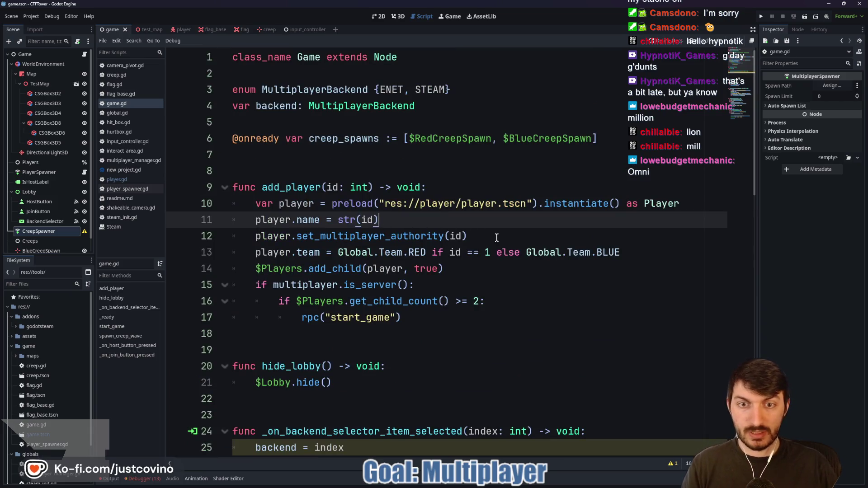
pyautogui.click(467, 272)
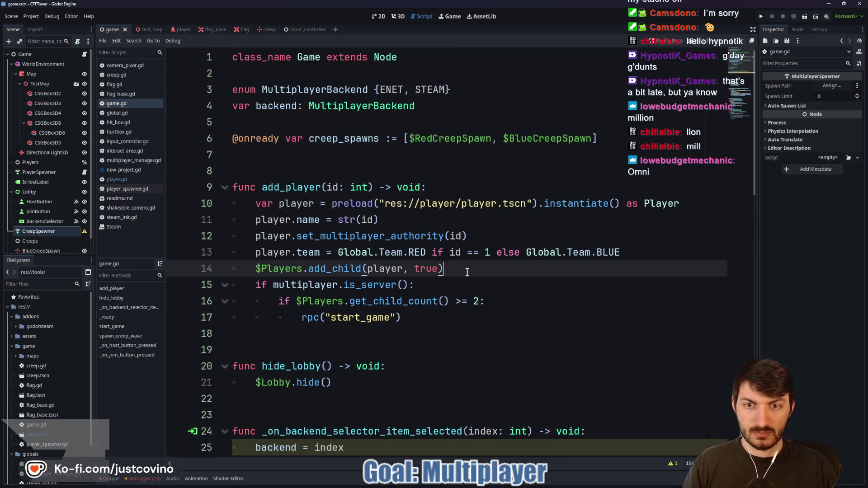
pyautogui.click(634, 255)
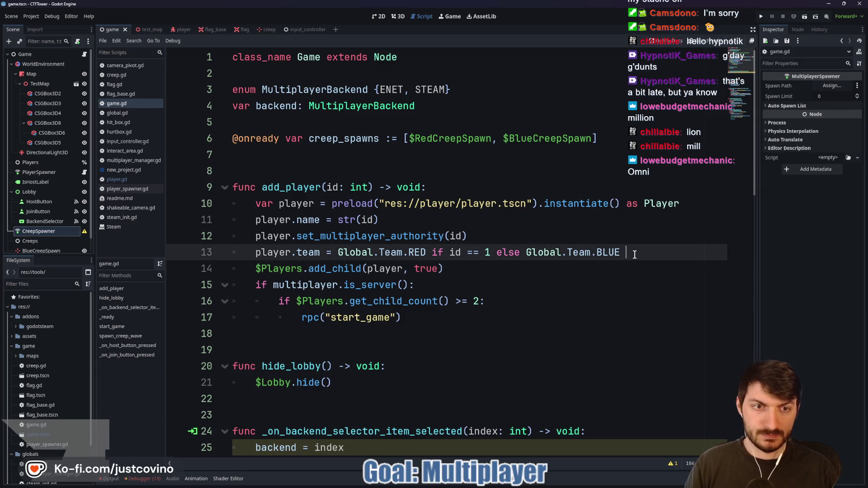
pyautogui.press('Return')
pyautogui.write('player')
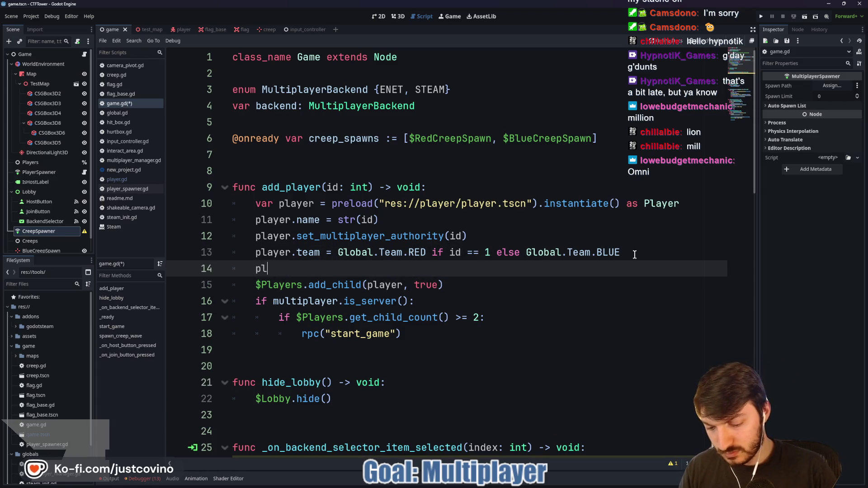
pyautogui.write('.spawn')
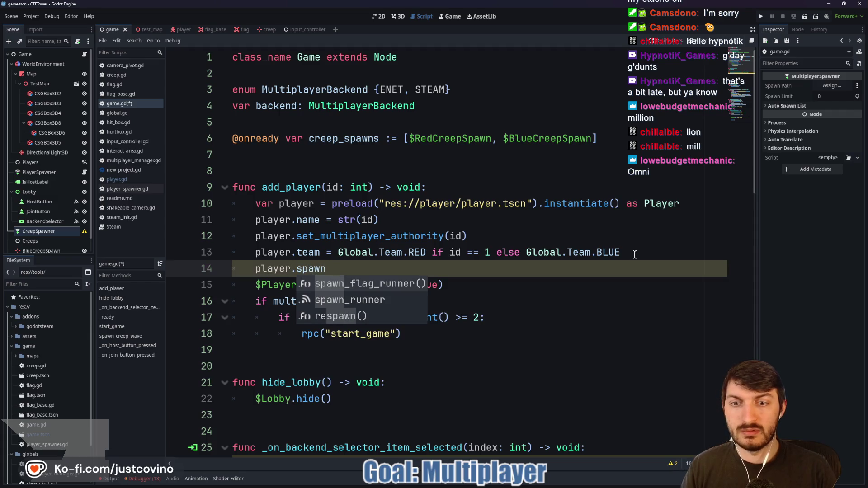
pyautogui.press('Down')
pyautogui.press('Return')
pyautogui.write('.con')
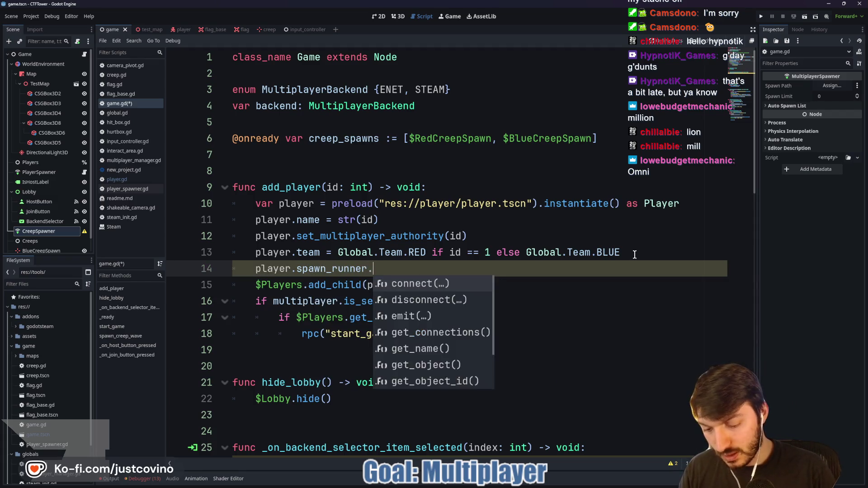
pyautogui.press('Return')
pyautogui.write('_on_spawn_runner)')
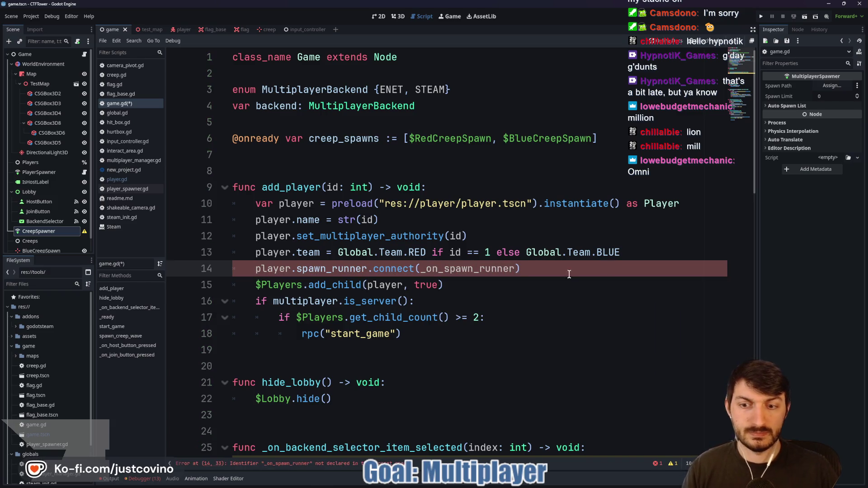
pyautogui.scroll(-15, 569, 274)
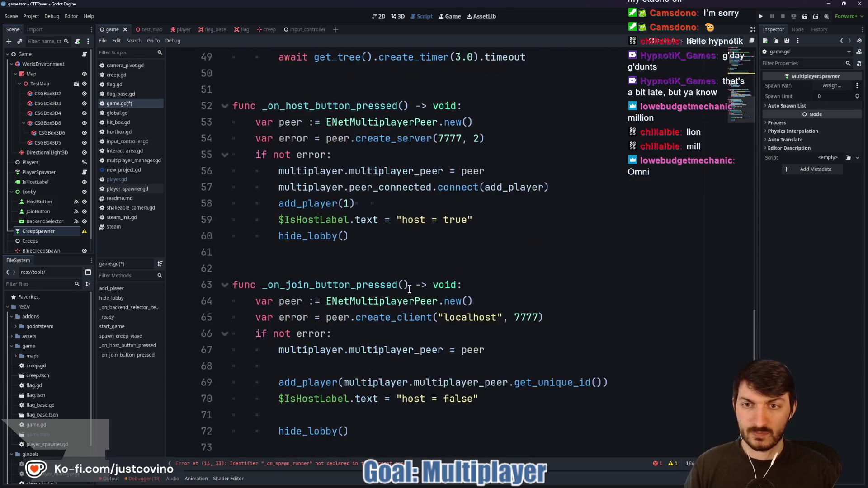
# Below spawn_creep_wave, declare func _on_spawn_runner(team: Global.Team, amount: int) -> void:
pyautogui.scroll(6, 349, 270)
pyautogui.click(244, 376)
pyautogui.press('Return')
pyautogui.press('Return')
pyautogui.press('Return')
pyautogui.press('Up')
pyautogui.press('Up')
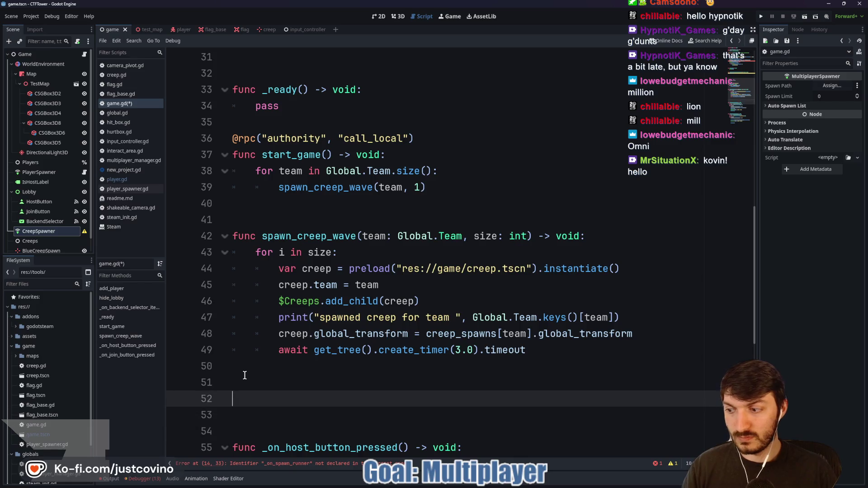
pyautogui.write('func _on_s')
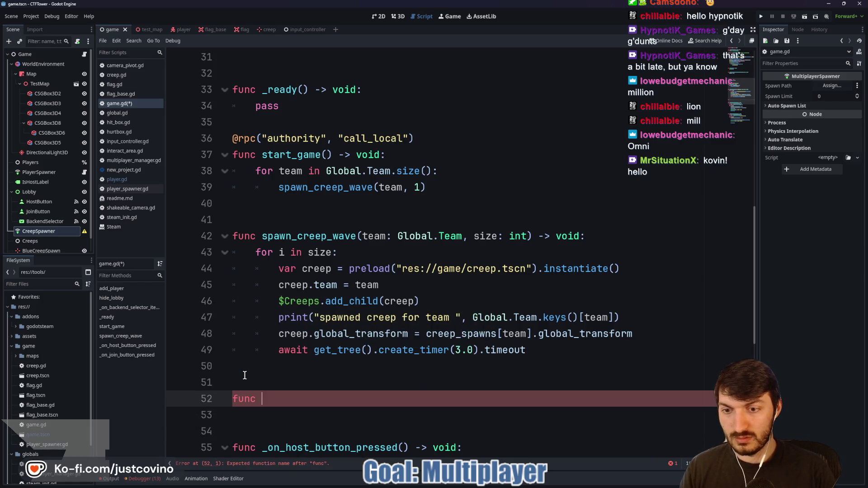
pyautogui.write('pawn_runner')
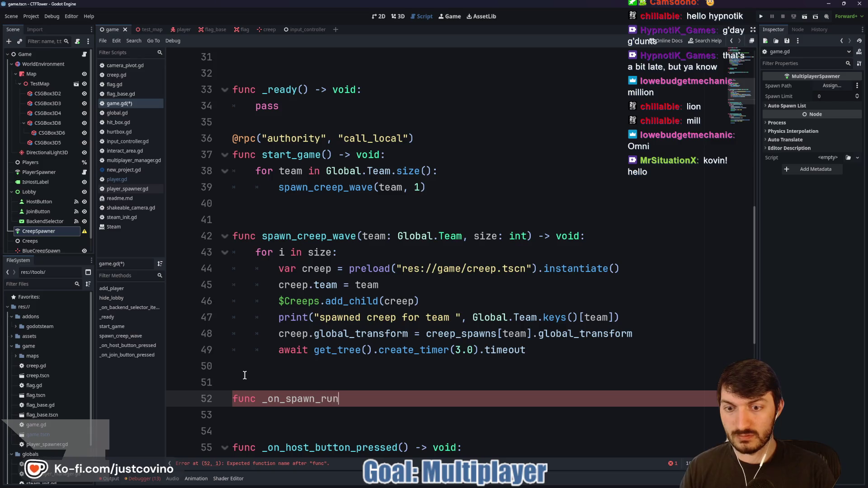
pyautogui.write('(team: ')
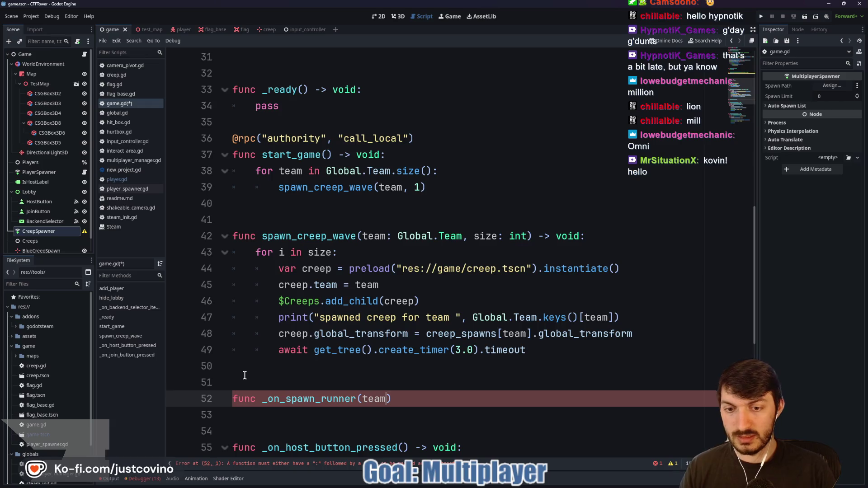
pyautogui.write('Global')
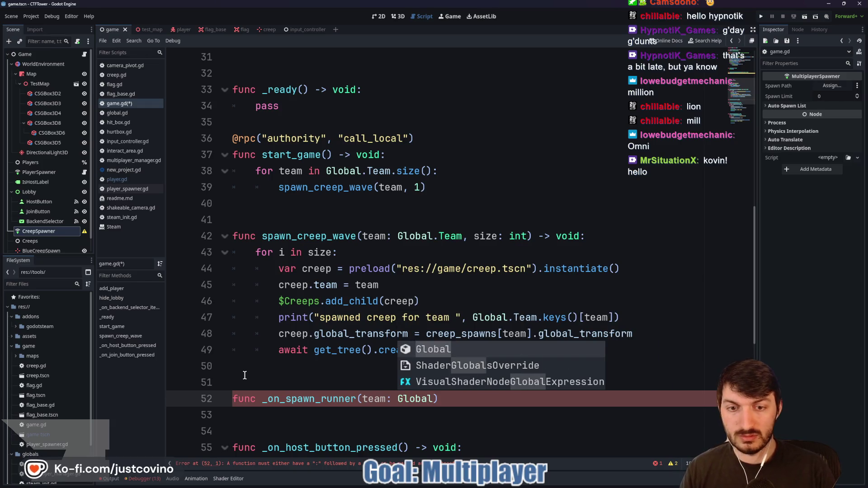
pyautogui.write('.Tea')
pyautogui.press('Return')
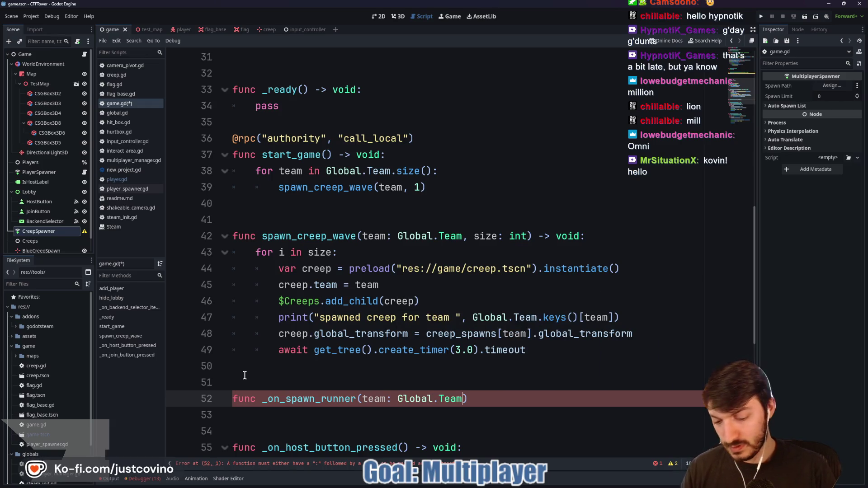
pyautogui.write('amount: ')
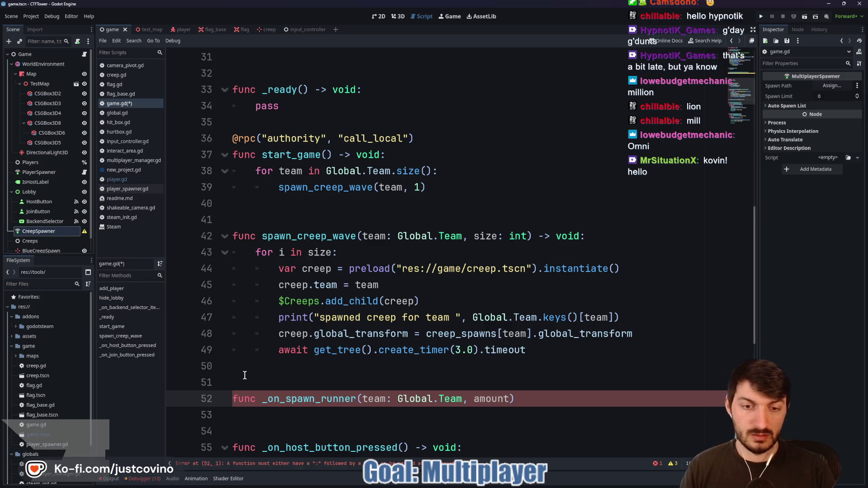
pyautogui.write('int')
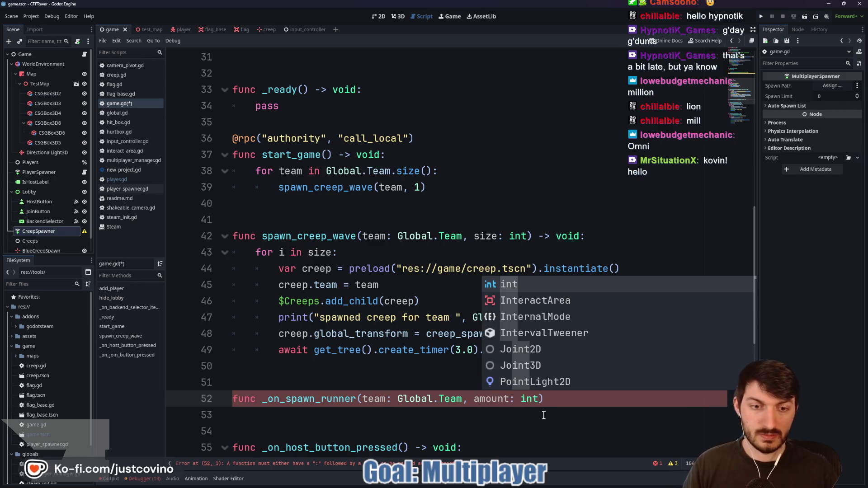
pyautogui.click(548, 400)
pyautogui.write('-> void:')
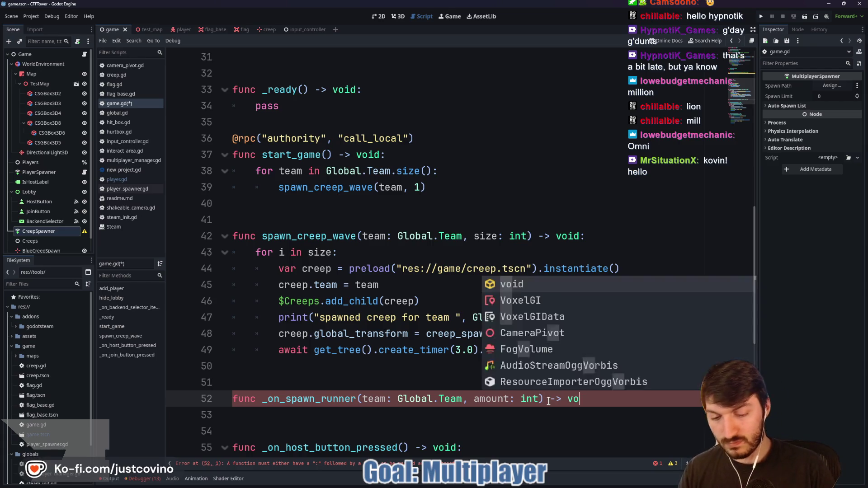
pyautogui.press('Return')
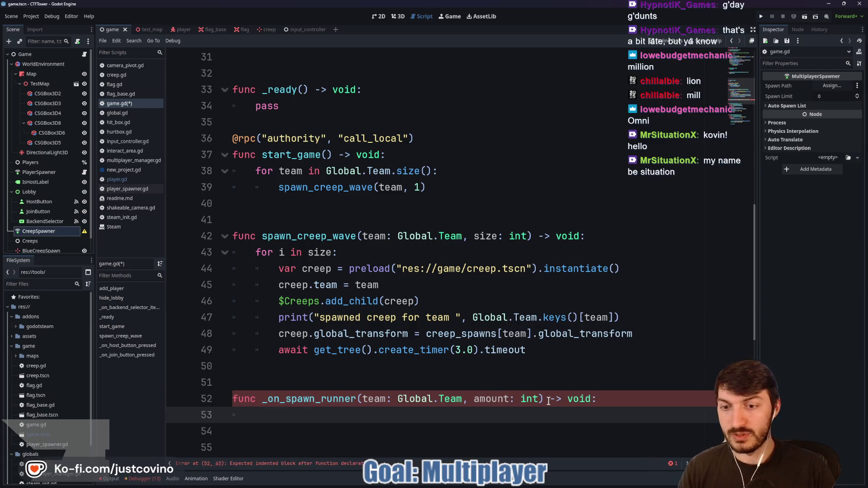
# Make the function body call spawn_creep_wave(team, amount) and save game.gd
pyautogui.write('spawn')
pyautogui.press('Return')
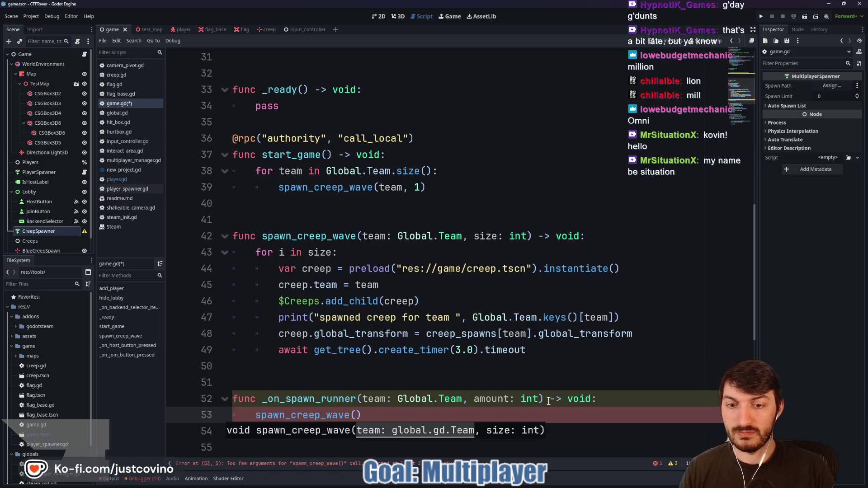
pyautogui.write('team, ')
pyautogui.write('ize')
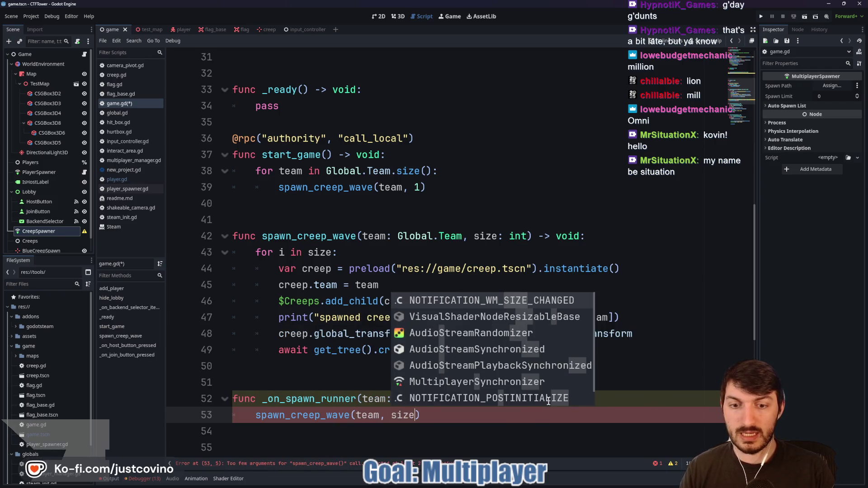
pyautogui.press('BackSpace')
pyautogui.press('BackSpace')
pyautogui.press('BackSpace')
pyautogui.write('amount')
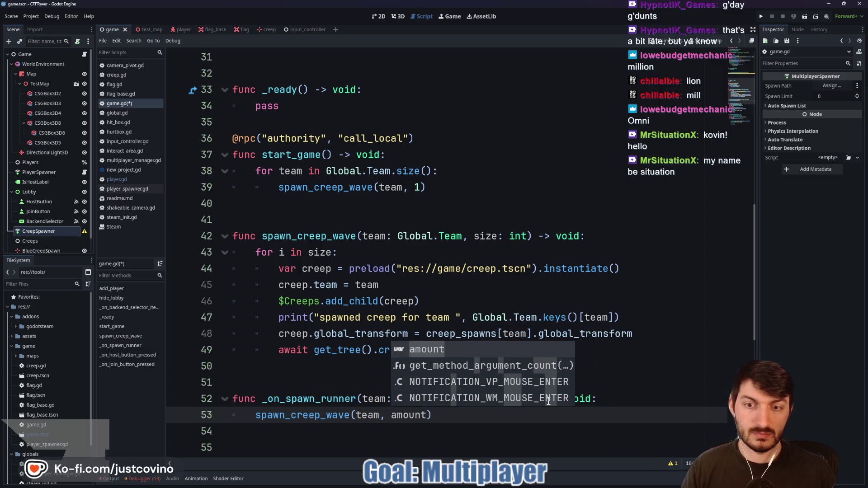
pyautogui.click(453, 415)
pyautogui.hotkey('ctrl', 's')
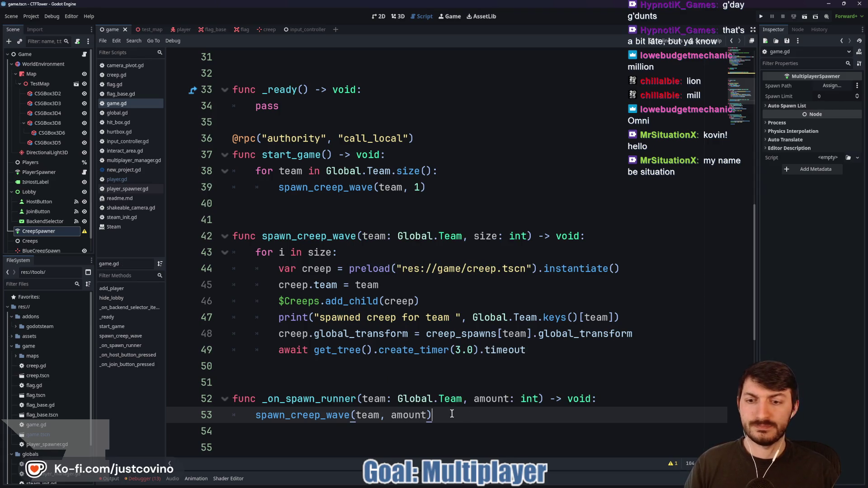
pyautogui.click(310, 386)
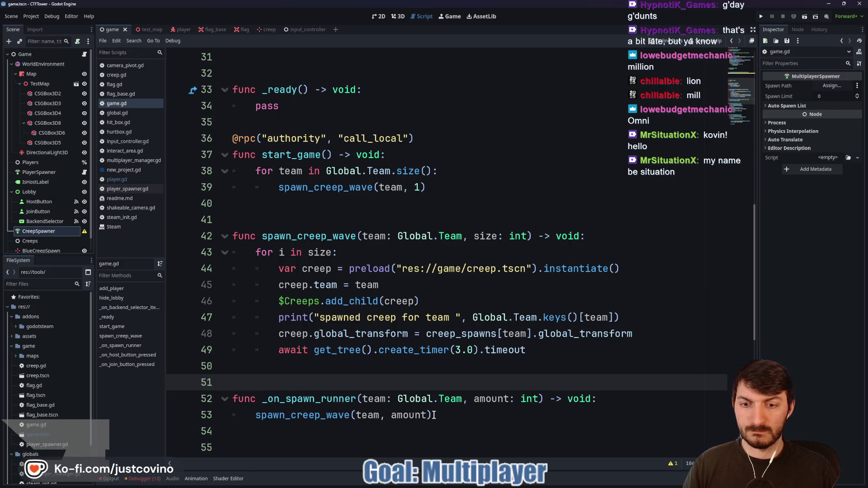
pyautogui.click(353, 417)
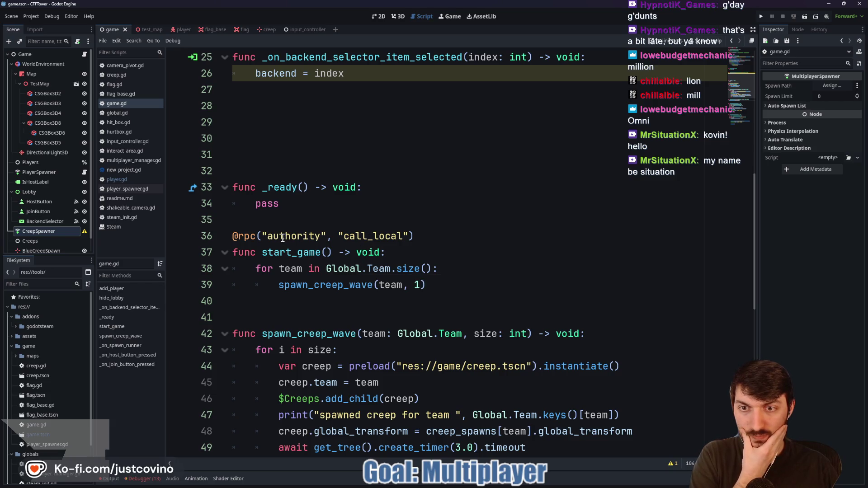
pyautogui.moveTo(241, 237)
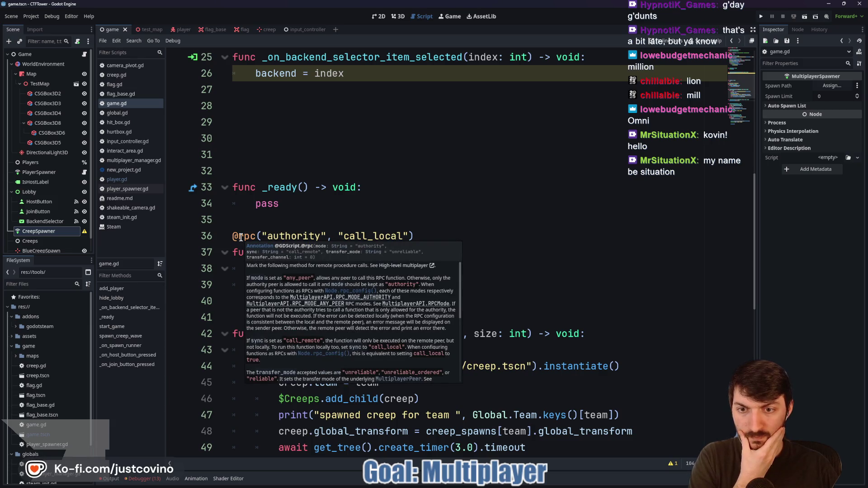
pyautogui.scroll(-5, 273, 271)
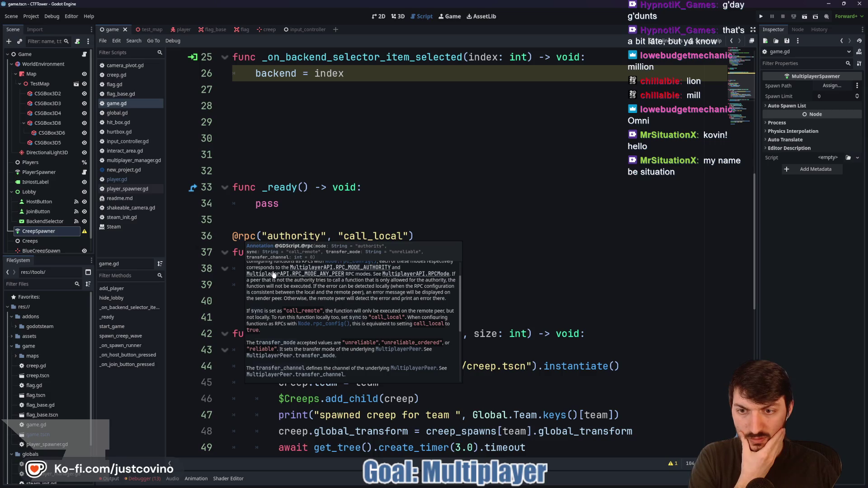
pyautogui.scroll(-3, 273, 274)
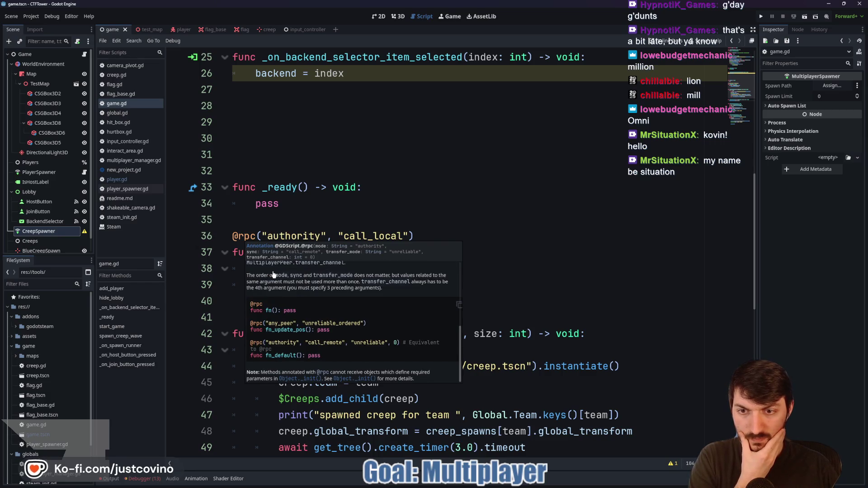
pyautogui.scroll(8, 274, 275)
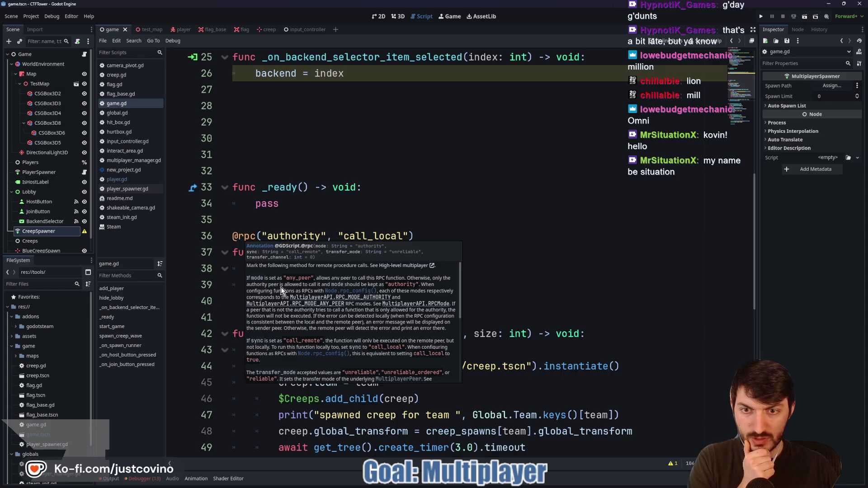
pyautogui.click(379, 287)
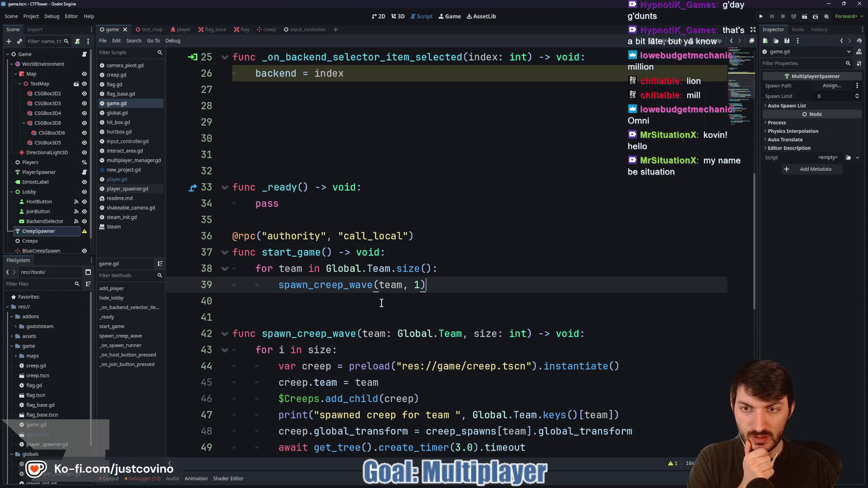
pyautogui.scroll(-6, 389, 305)
pyautogui.scroll(1, 285, 251)
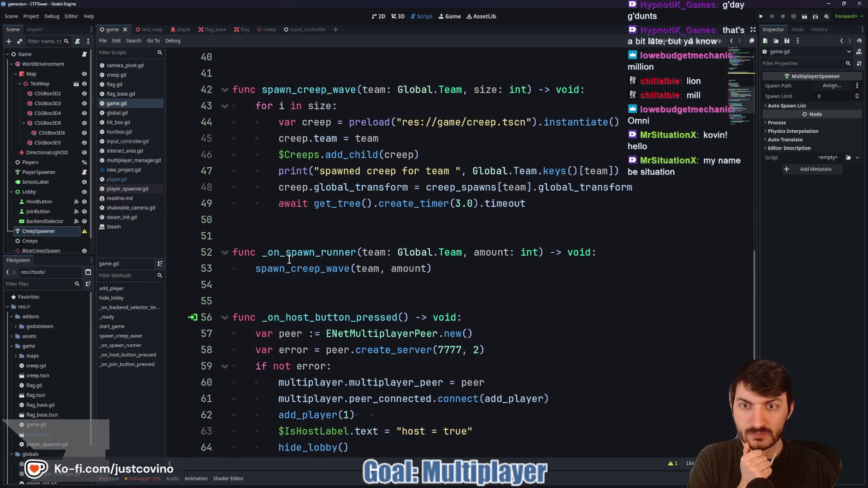
pyautogui.click(273, 239)
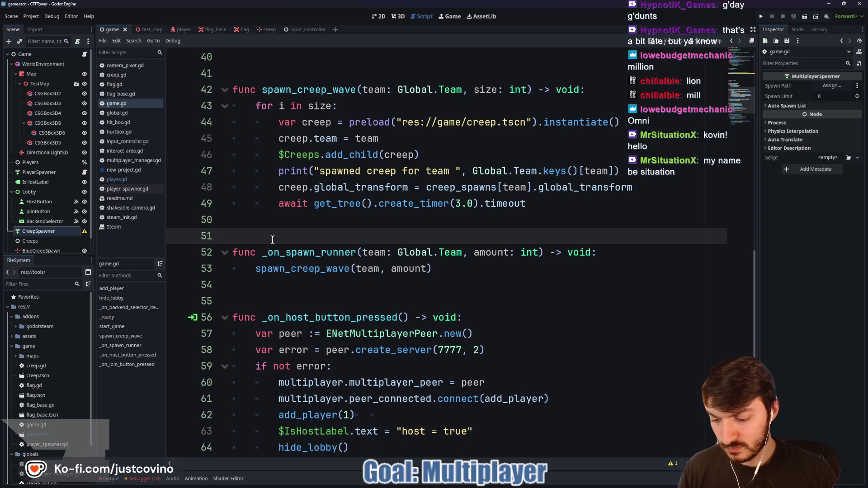
pyautogui.write('@rpc(')
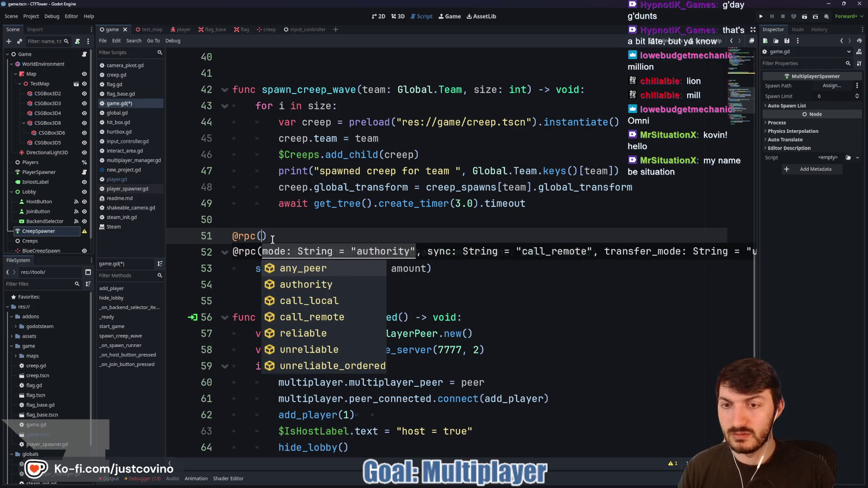
pyautogui.press('Down')
pyautogui.press('Return')
pyautogui.write(',')
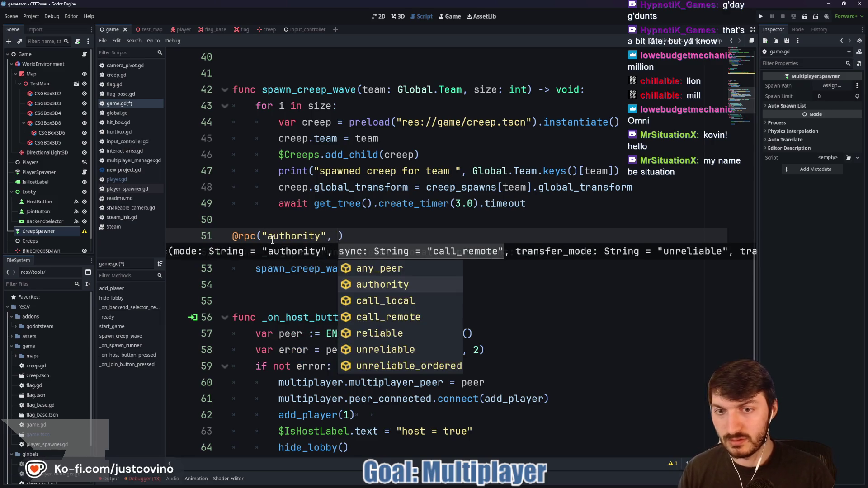
pyautogui.press('Down')
pyautogui.press('Return')
pyautogui.press('End')
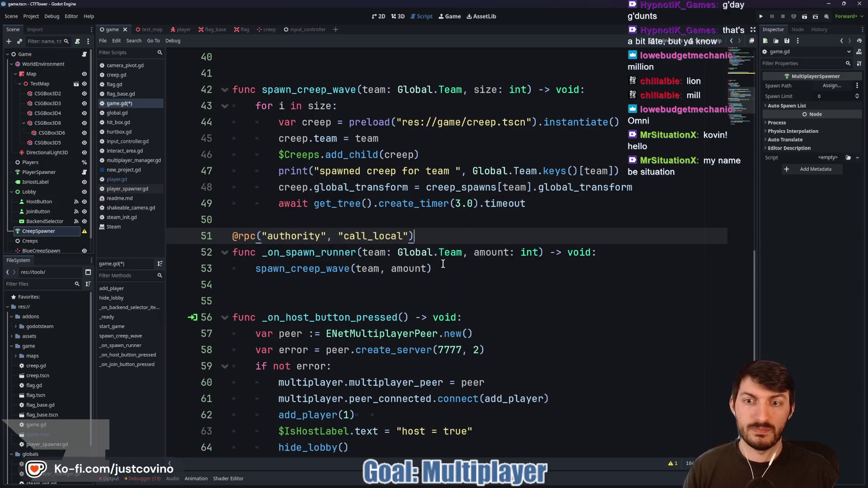
pyautogui.hotkey('ctrl', 's')
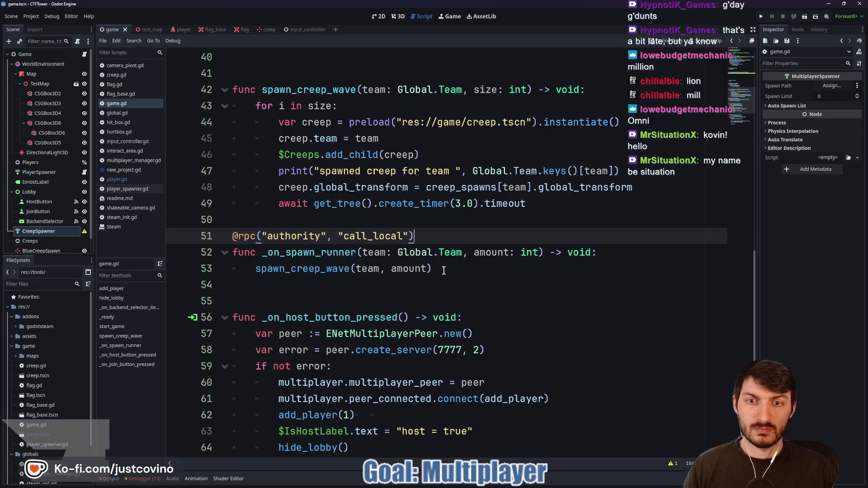
# Change the connect call on line 14 to use _on_spawn_runner.rpc as the callable
pyautogui.press('pageup')
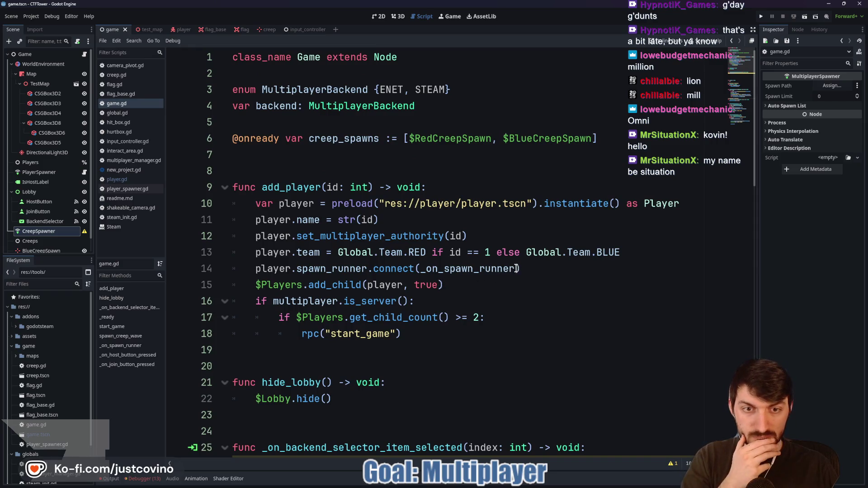
pyautogui.click(516, 268)
pyautogui.write('.rpc')
pyautogui.click(573, 273)
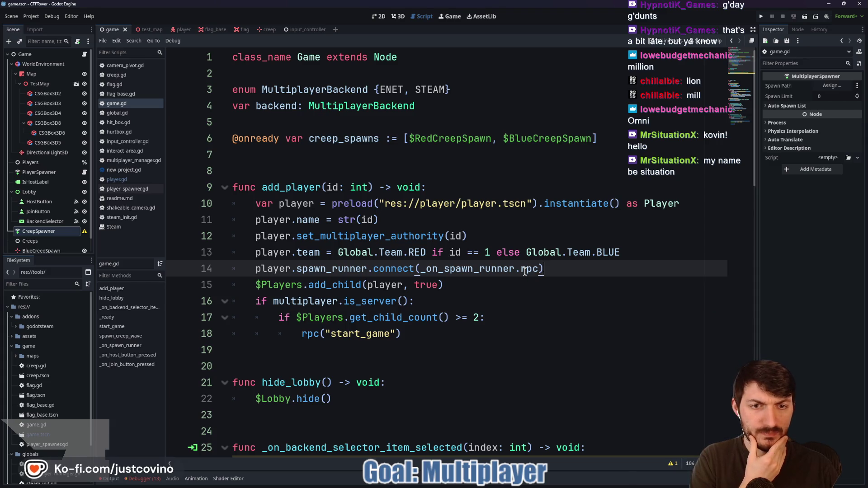
pyautogui.scroll(-15, 524, 271)
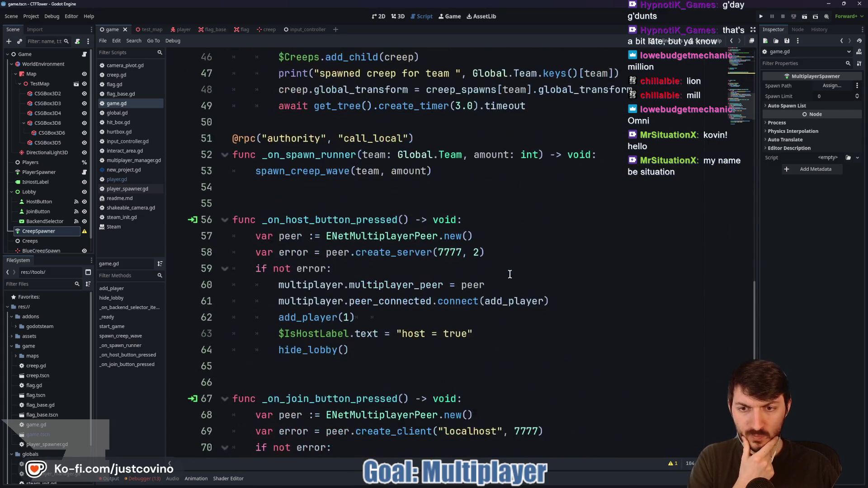
pyautogui.scroll(-2, 509, 274)
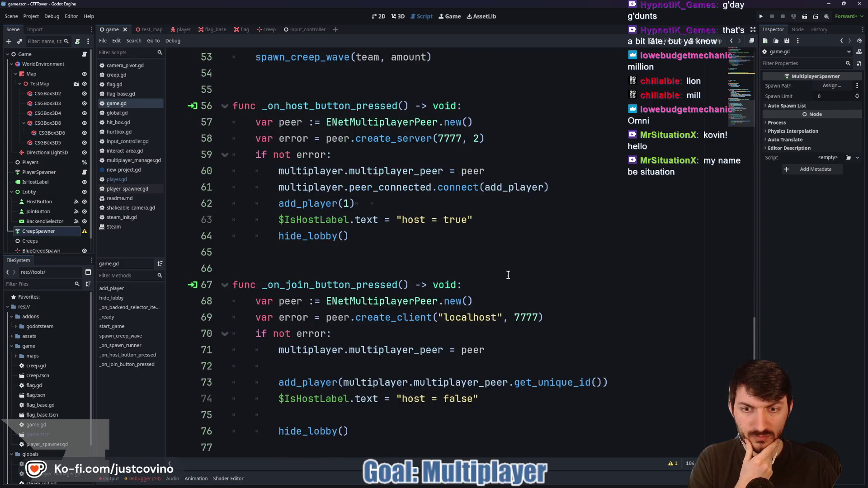
pyautogui.scroll(5, 501, 282)
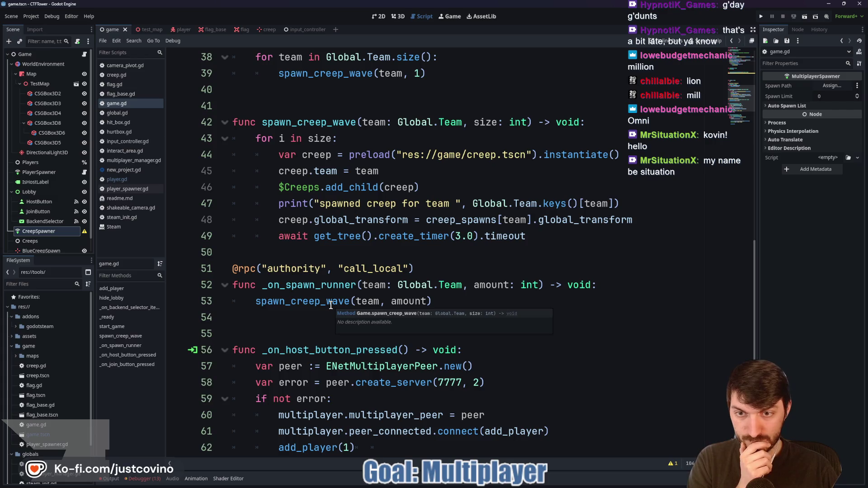
# Run the project with F5, host in the first instance and join from the second, arranging both windows
pyautogui.click(306, 251)
pyautogui.press('F5')
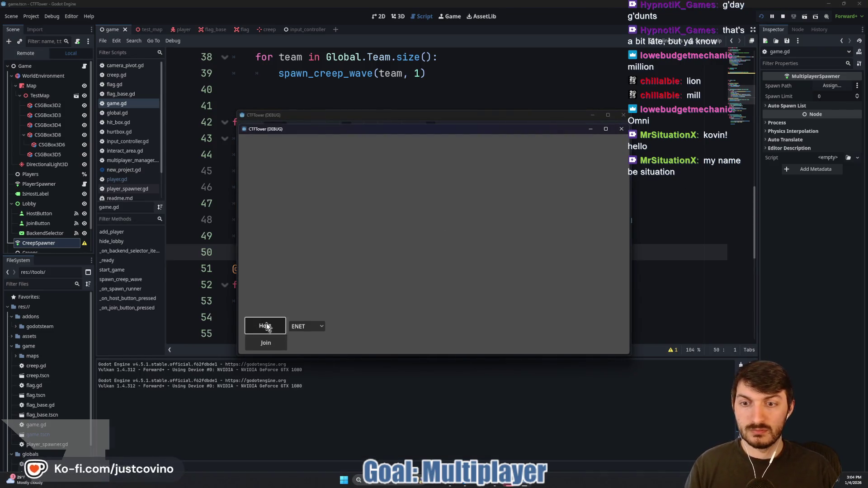
pyautogui.click(266, 326)
pyautogui.press('w')
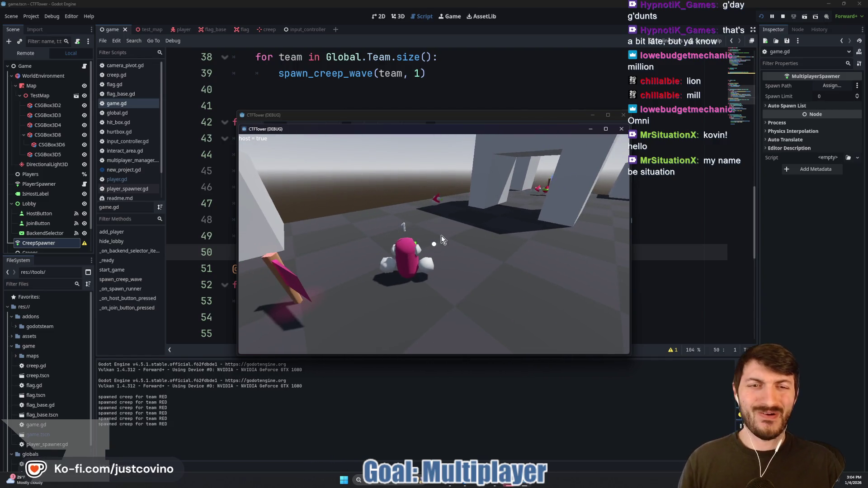
pyautogui.moveTo(468, 117)
pyautogui.mouseDown()
pyautogui.moveTo(432, 249)
pyautogui.moveTo(582, 217)
pyautogui.moveTo(673, 145)
pyautogui.mouseUp()
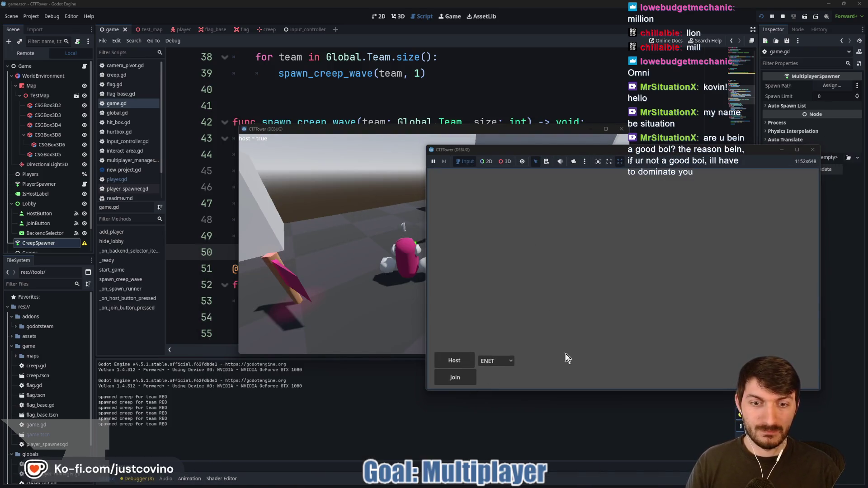
pyautogui.click(468, 383)
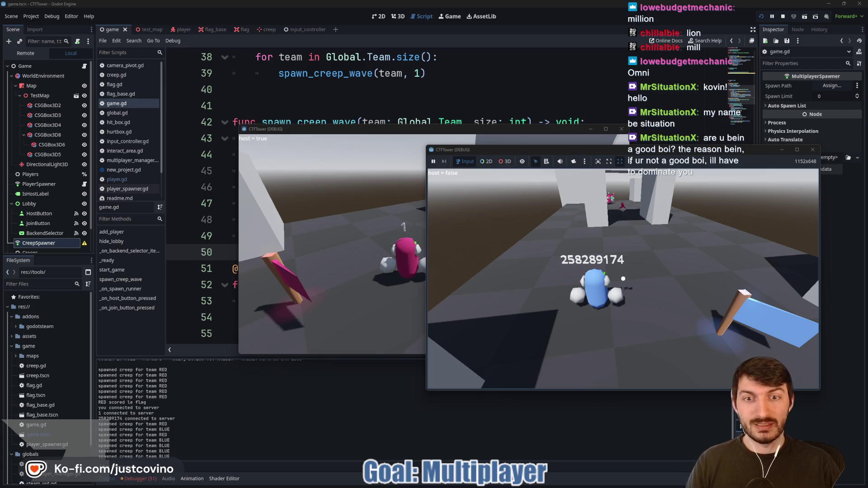
pyautogui.moveTo(650, 154)
pyautogui.mouseDown()
pyautogui.moveTo(691, 376)
pyautogui.moveTo(690, 487)
pyautogui.mouseUp()
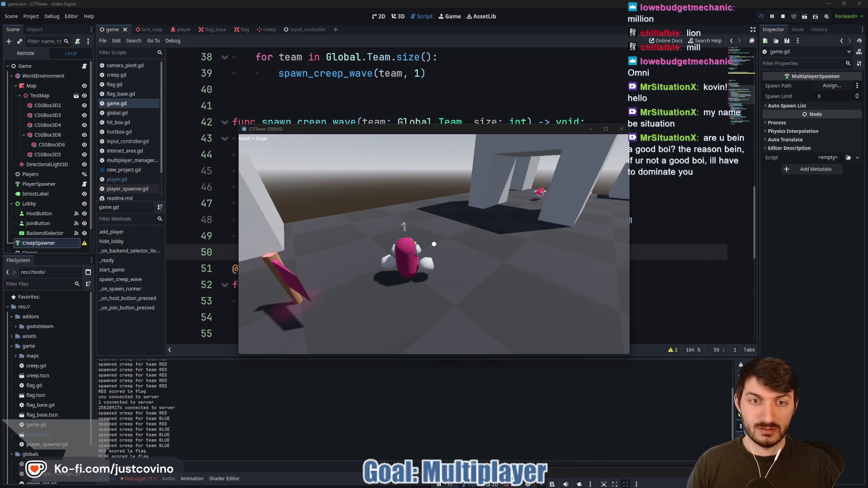
pyautogui.press('super')
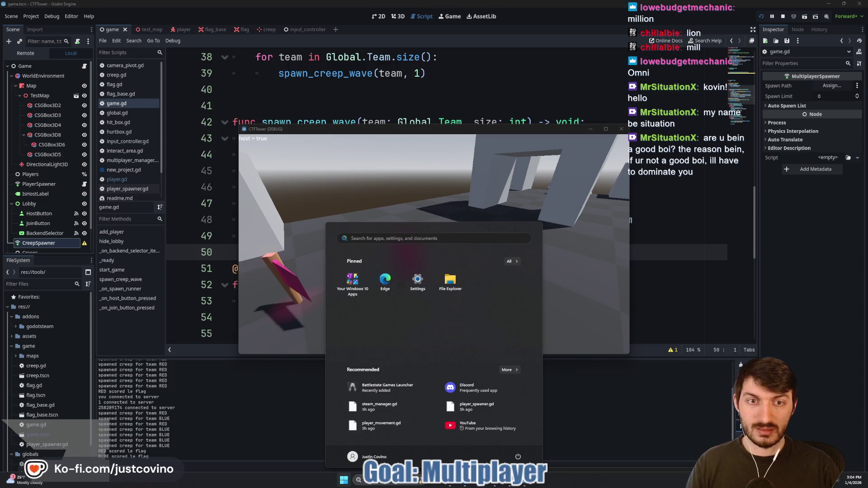
# Stop the running game and end the debug session
pyautogui.press('super')
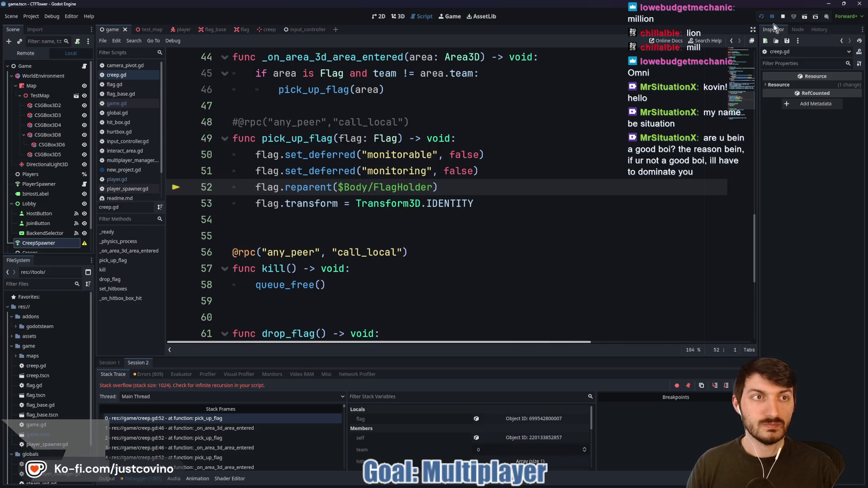
pyautogui.click(782, 17)
pyautogui.click(481, 171)
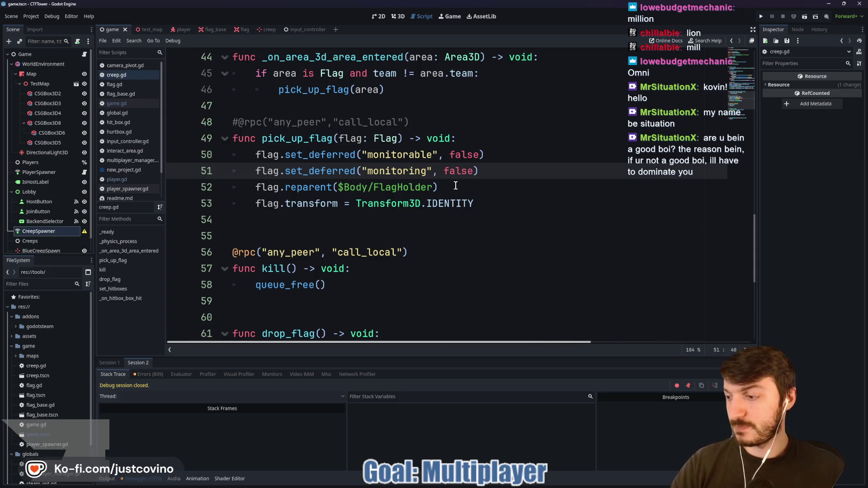
# Switch to the Trash Scenario editor and maximize it, then return to CTFTower's creep.gd
pyautogui.moveTo(544, 485)
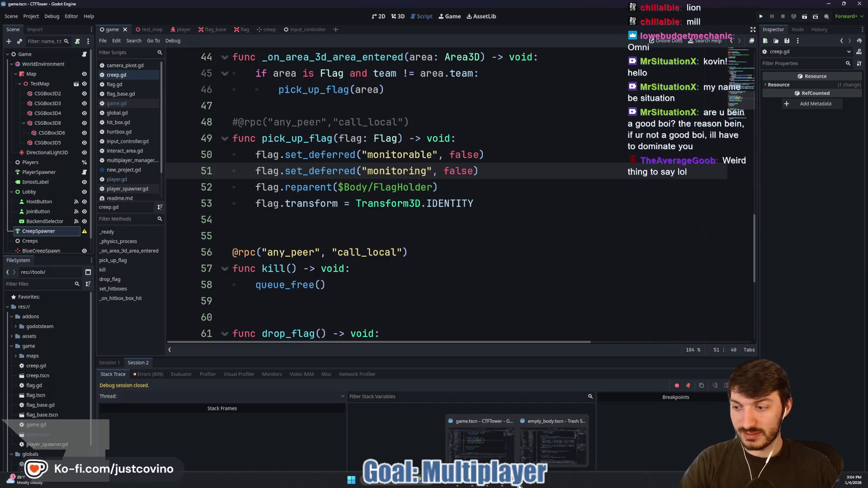
pyautogui.click(553, 443)
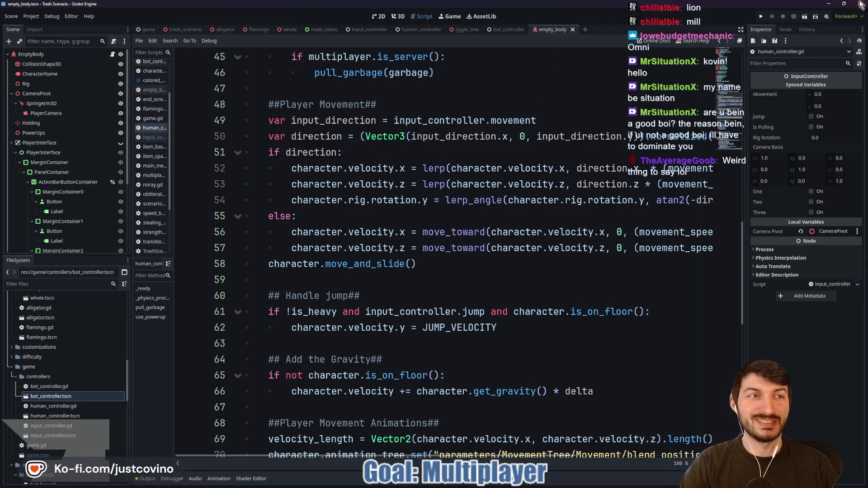
pyautogui.click(846, 6)
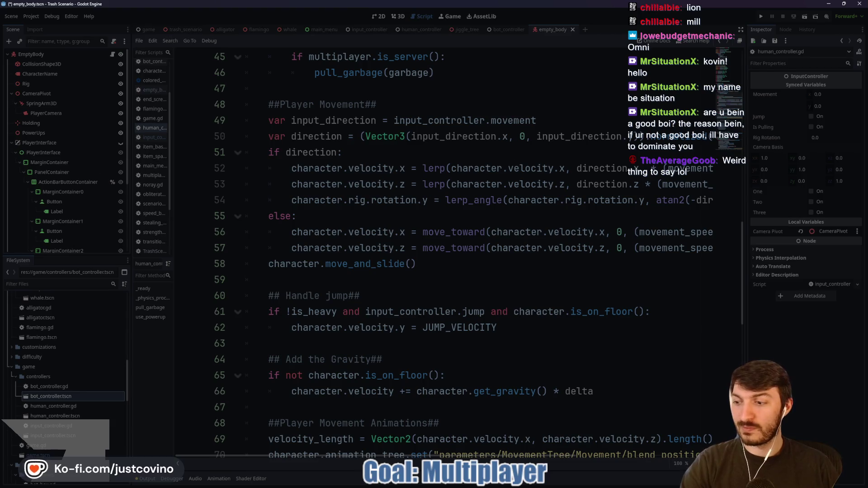
pyautogui.hotkey('alt', 'Tab')
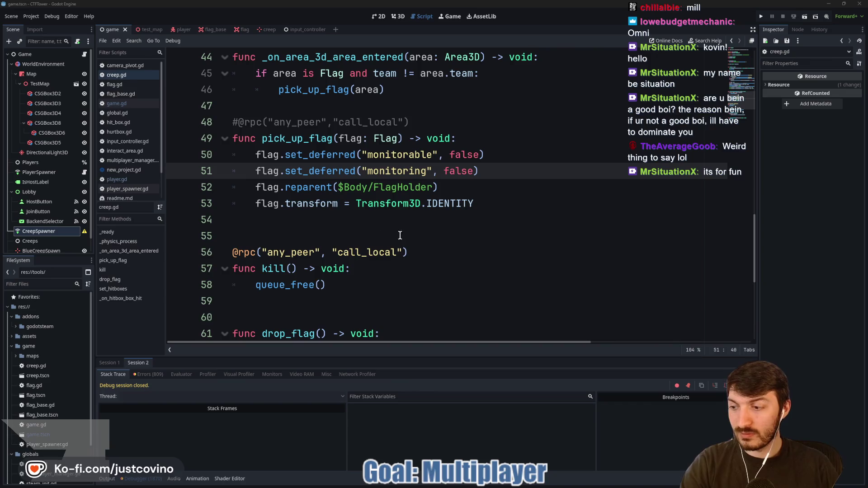
pyautogui.click(398, 219)
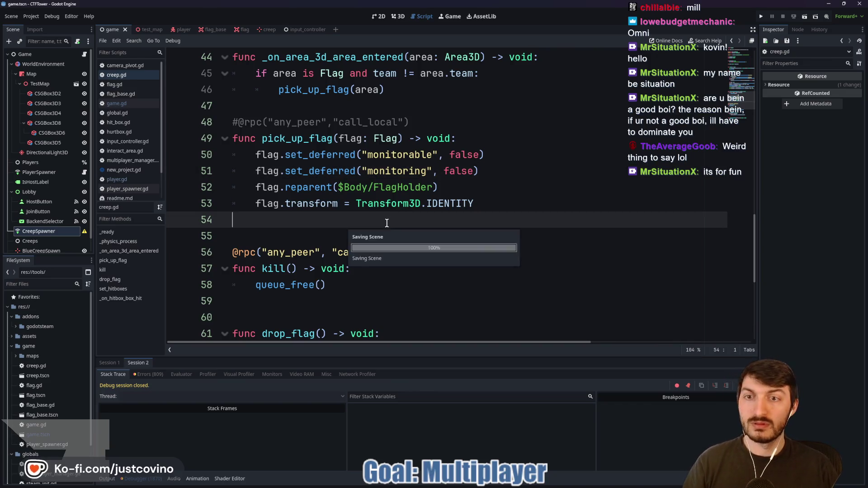